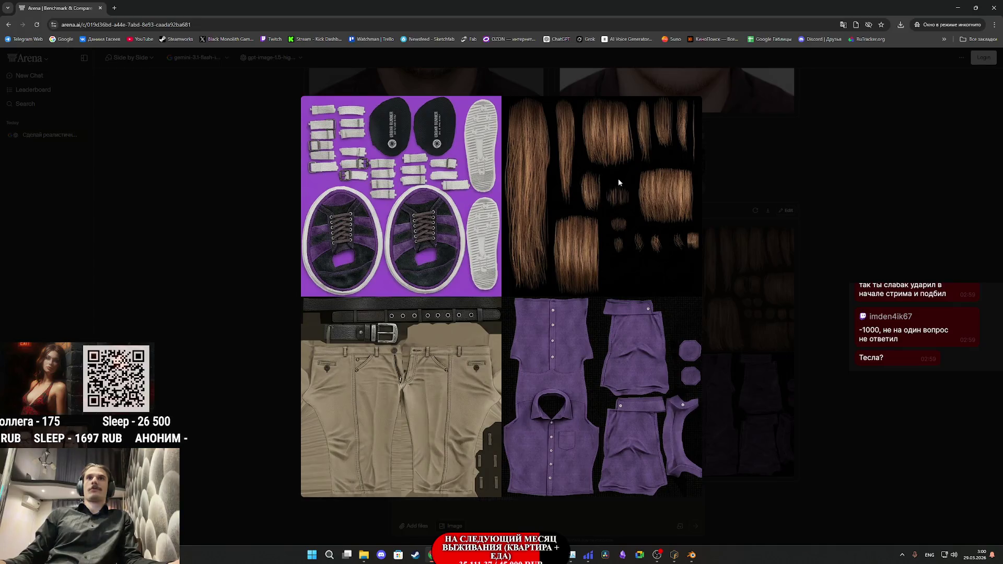
# Step: Hide the browser, check the Twitch stream manager, then bring the Mixamo Fuse window forward
pyautogui.click(957, 7)
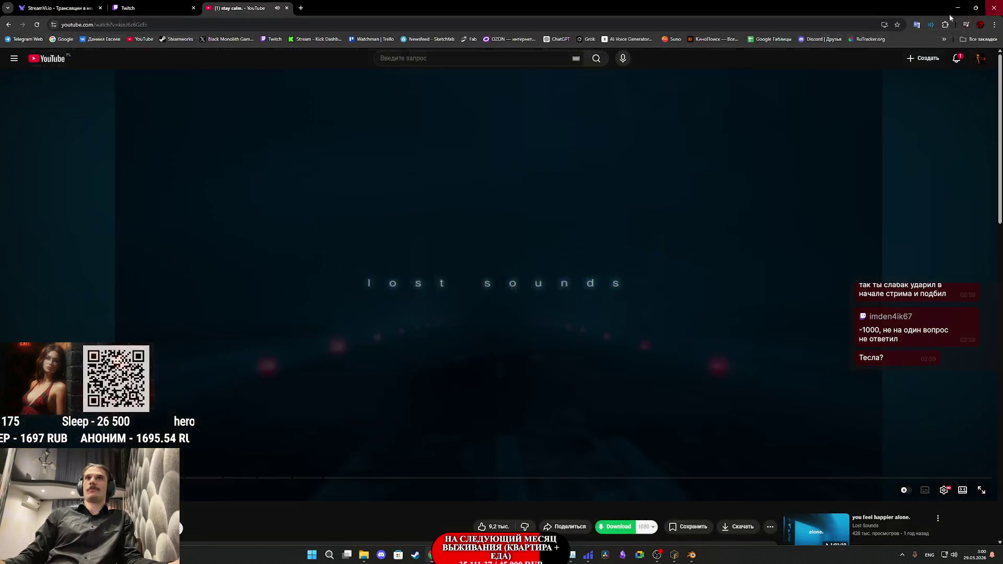
pyautogui.click(161, 9)
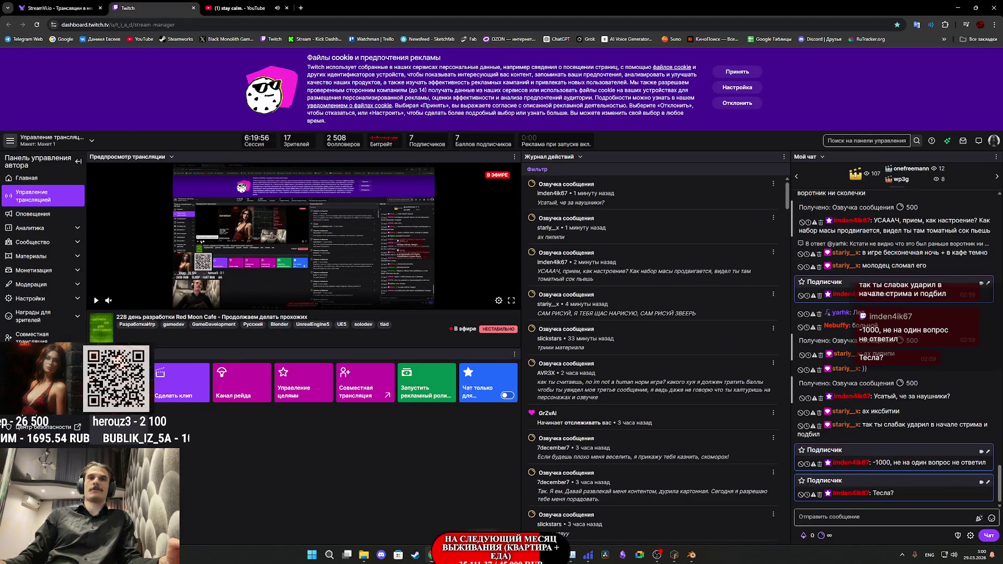
pyautogui.moveTo(606, 557)
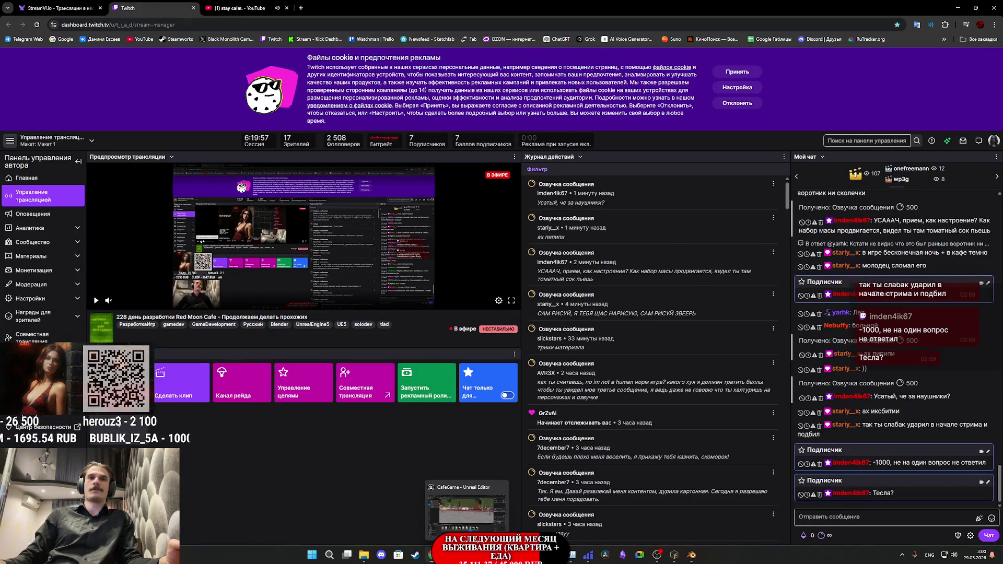
pyautogui.click(677, 557)
pyautogui.click(678, 557)
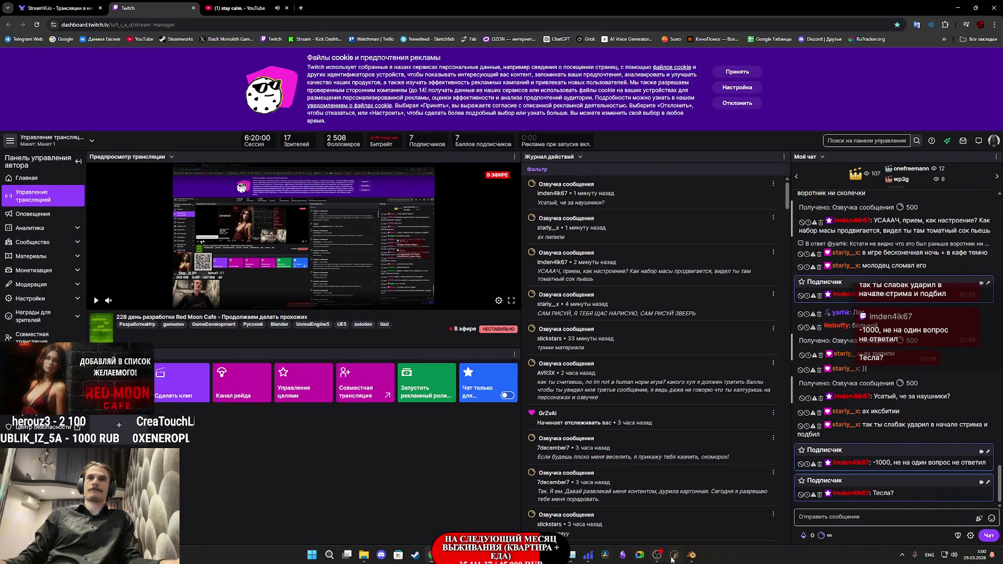
pyautogui.click(677, 556)
pyautogui.moveTo(675, 555)
pyautogui.scroll(10, 406, 193)
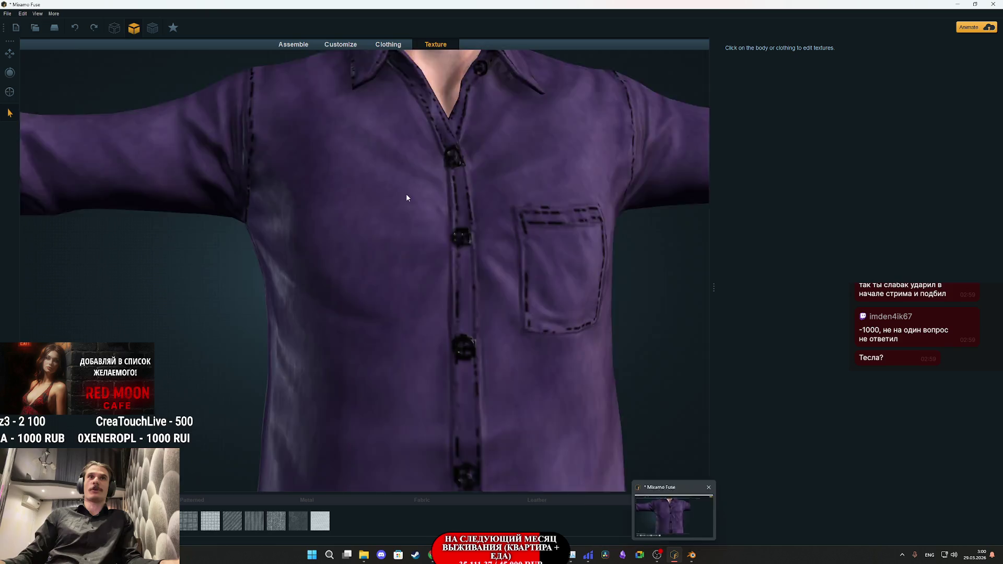
# Step: Select the purple button-up shirt's texture in Fuse, then switch over to Substance 3D Painter
pyautogui.click(462, 200)
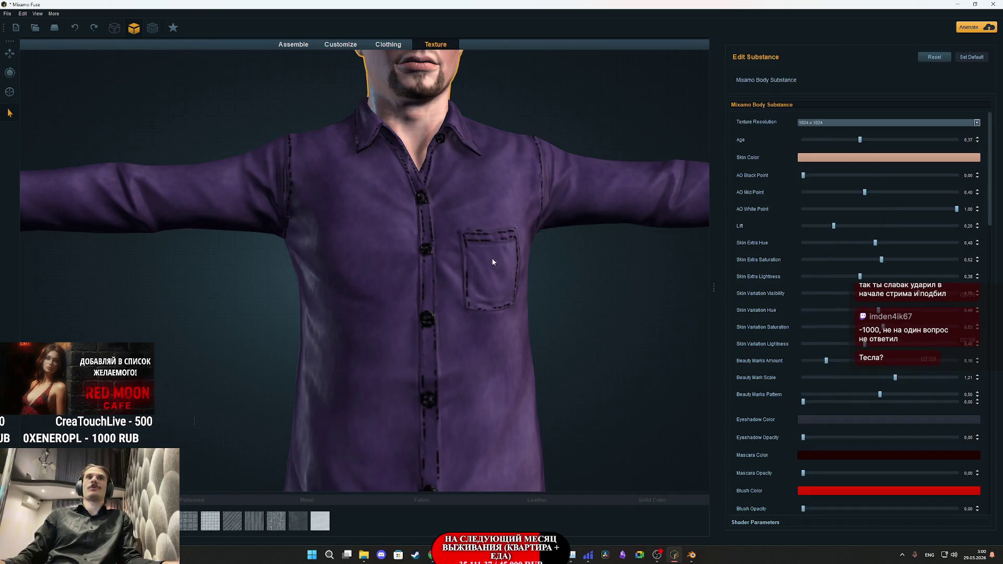
pyautogui.scroll(-5, 597, 340)
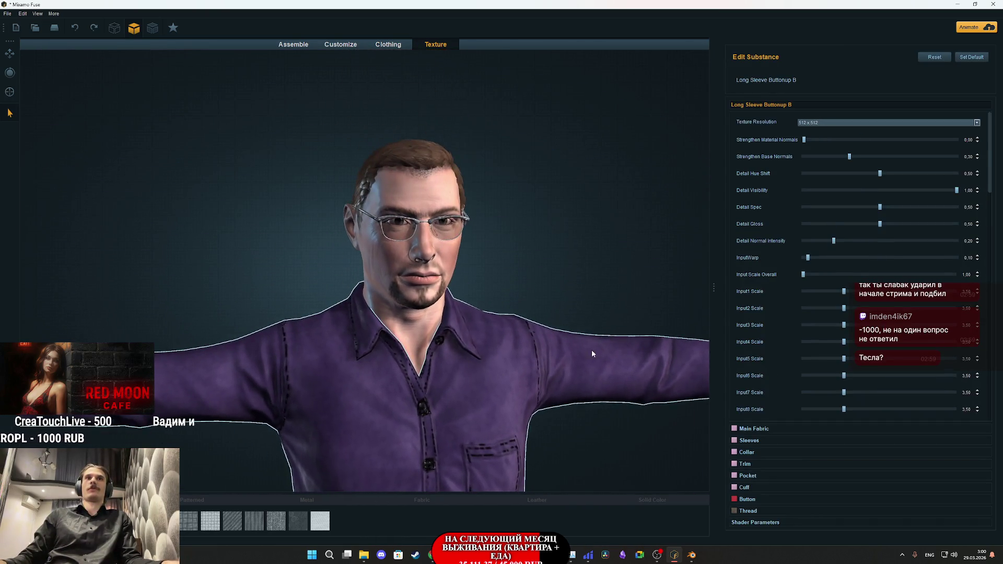
pyautogui.scroll(5, 560, 280)
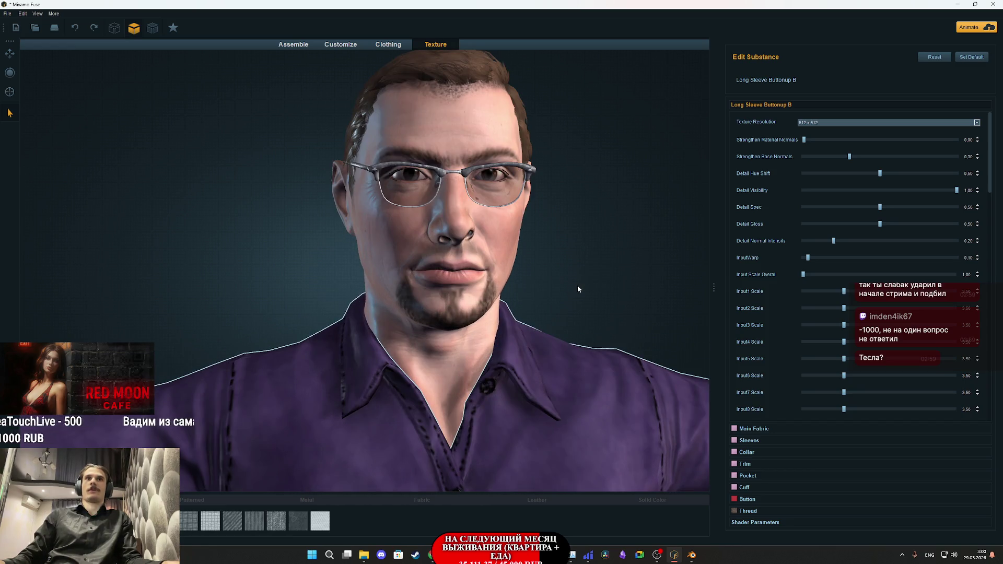
pyautogui.moveTo(578, 284)
pyautogui.mouseDown()
pyautogui.moveTo(556, 300)
pyautogui.moveTo(559, 314)
pyautogui.mouseUp()
pyautogui.moveTo(519, 554)
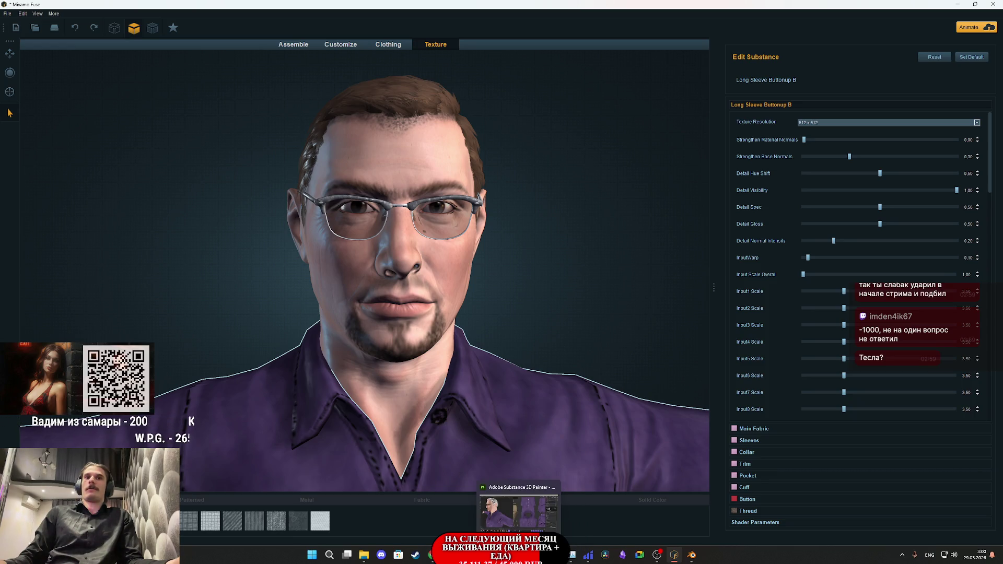
pyautogui.click(518, 512)
# Step: Orbit, pan and zoom around the character to inspect the shirt, trousers, shoes and head
pyautogui.moveTo(265, 210)
pyautogui.keyDown('alt'); pyautogui.mouseDown()
pyautogui.moveTo(343, 179)
pyautogui.moveTo(353, 208)
pyautogui.moveTo(313, 270)
pyautogui.moveTo(398, 253)
pyautogui.moveTo(381, 253)
pyautogui.moveTo(394, 250)
pyautogui.moveTo(391, 242)
pyautogui.moveTo(340, 242)
pyautogui.mouseUp(); pyautogui.keyUp('alt')
pyautogui.scroll(-2, 347, 224)
pyautogui.scroll(2, 312, 270)
pyautogui.scroll(-1, 339, 242)
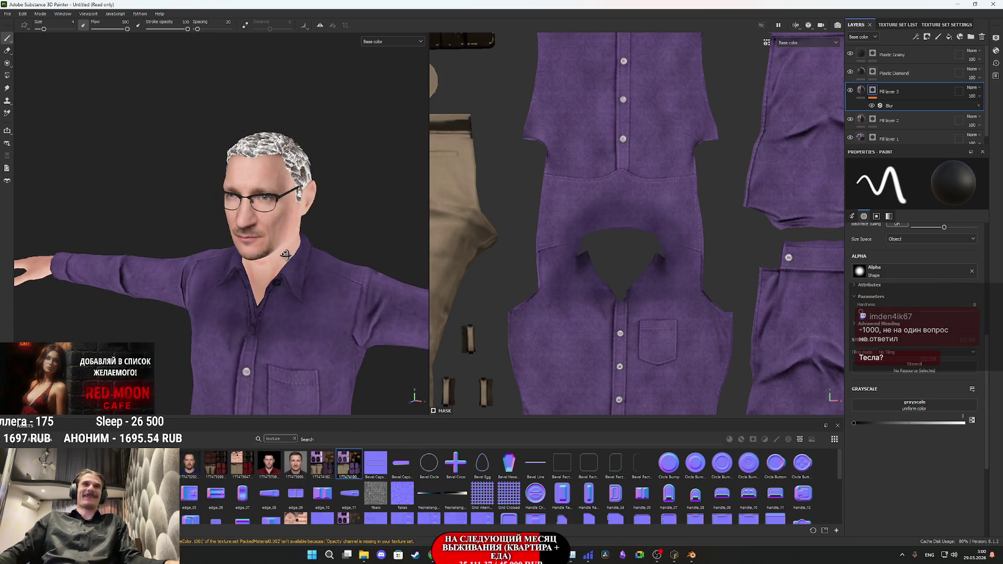
pyautogui.scroll(3, 331, 242)
pyautogui.scroll(-3, 331, 242)
pyautogui.moveTo(331, 287)
pyautogui.mouseDown()
pyautogui.moveTo(286, 112)
pyautogui.moveTo(280, 274)
pyautogui.moveTo(272, 245)
pyautogui.mouseUp()
pyautogui.scroll(2, 269, 243)
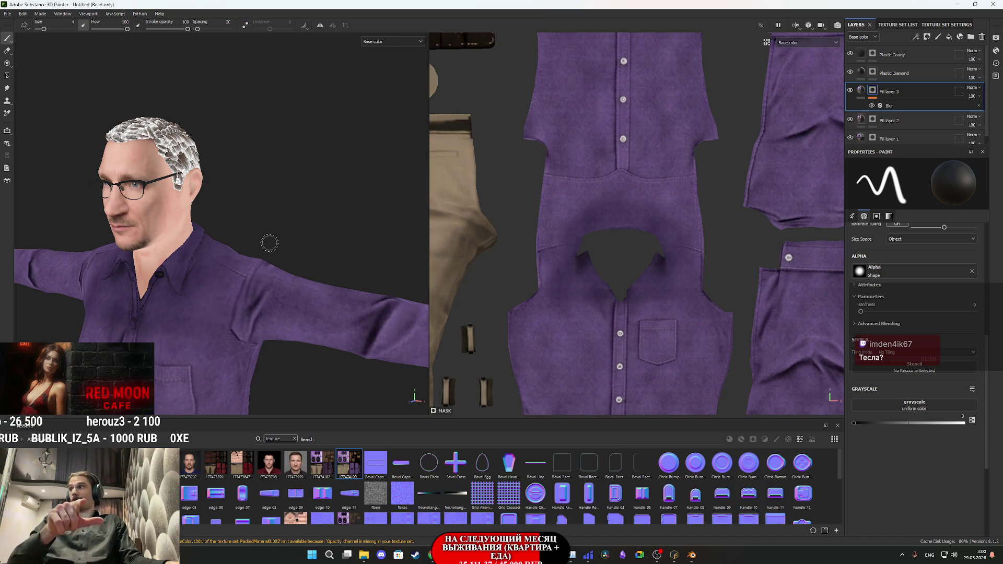
pyautogui.keyDown('alt'); pyautogui.moveTo(221, 216); pyautogui.dragTo(300, 206); pyautogui.keyUp('alt')
pyautogui.scroll(3, 300, 203)
pyautogui.scroll(-3, 343, 228)
pyautogui.scroll(2, 304, 232)
# Step: Show the Material channel, then Normal+Height+Mesh, and inspect the legs from the side
pyautogui.click(392, 42)
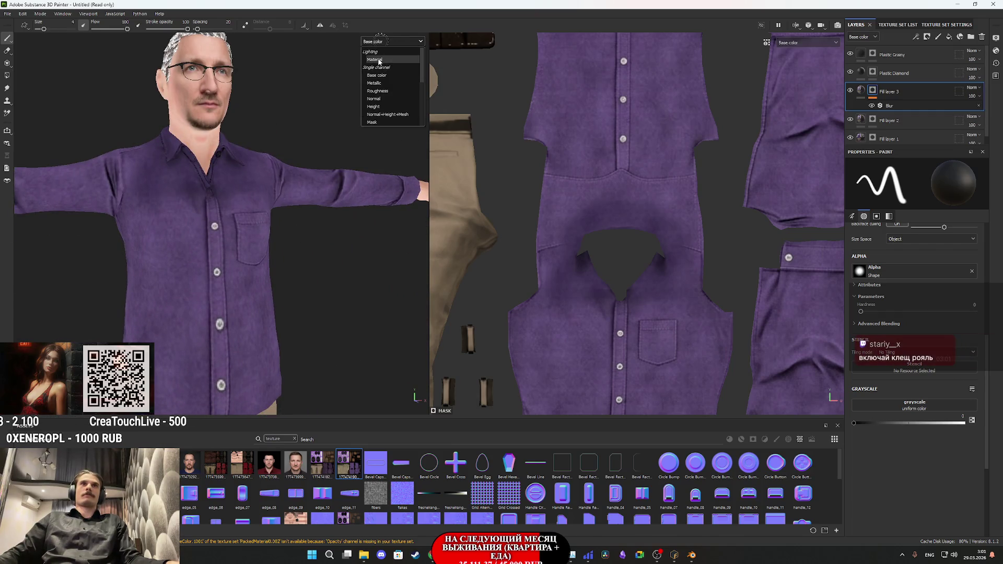
pyautogui.click(383, 67)
pyautogui.moveTo(305, 211)
pyautogui.keyDown('alt'); pyautogui.mouseDown()
pyautogui.moveTo(229, 285)
pyautogui.moveTo(145, 278)
pyautogui.moveTo(287, 313)
pyautogui.moveTo(299, 296)
pyautogui.mouseUp(); pyautogui.keyUp('alt')
pyautogui.click(384, 42)
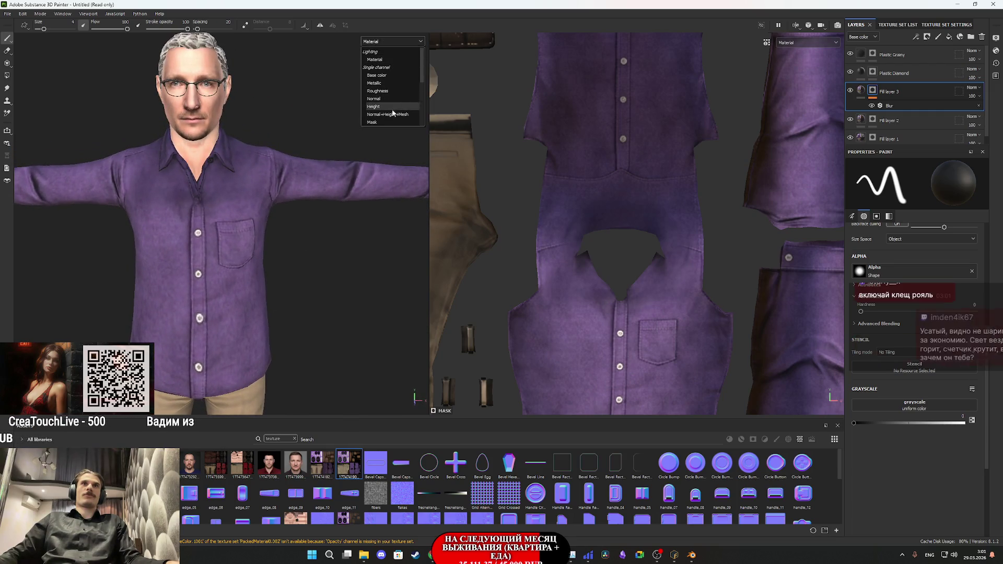
pyautogui.click(387, 116)
pyautogui.moveTo(330, 256)
pyautogui.keyDown('alt'); pyautogui.mouseDown()
pyautogui.moveTo(306, 230)
pyautogui.moveTo(256, 230)
pyautogui.moveTo(291, 253)
pyautogui.moveTo(275, 87)
pyautogui.moveTo(320, 359)
pyautogui.moveTo(331, 358)
pyautogui.mouseUp(); pyautogui.keyUp('alt')
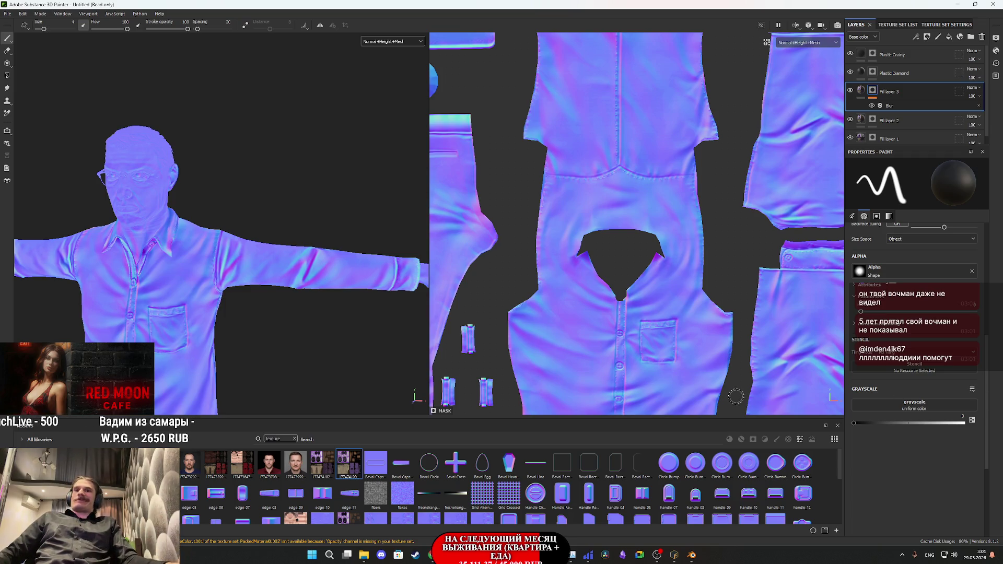
# Step: Return both viewports to the full Material display
pyautogui.click(370, 42)
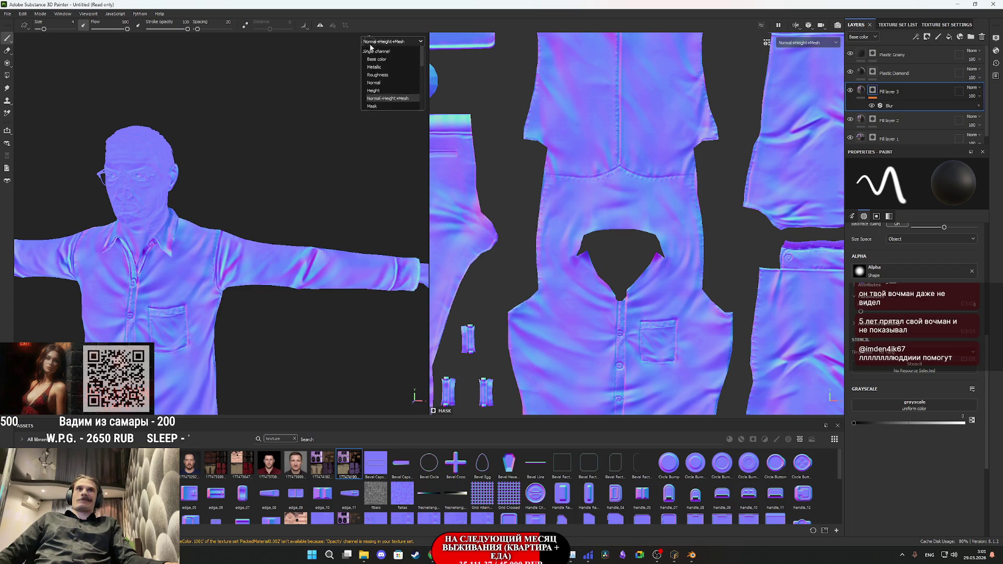
pyautogui.click(370, 44)
pyautogui.moveTo(246, 280); pyautogui.dragTo(259, 283)
pyautogui.click(10, 16)
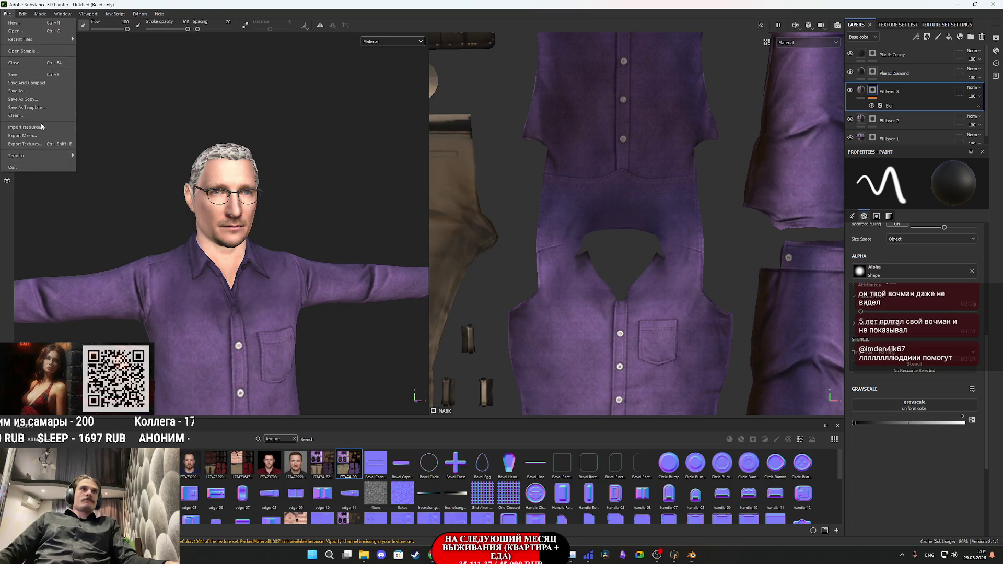
# Step: Exclude the Glass texture set and drop the Body's metallic map from the export
pyautogui.click(41, 148)
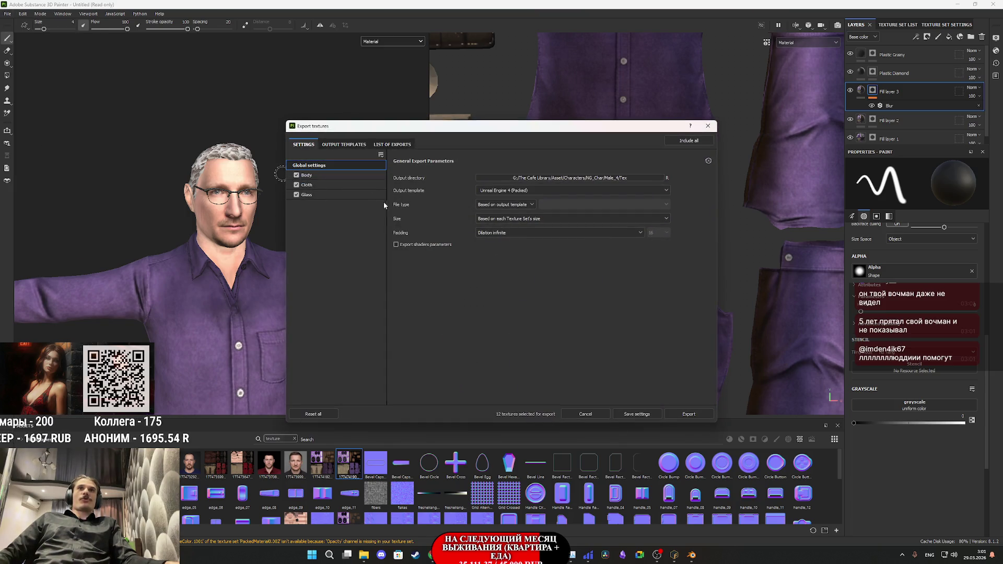
pyautogui.click(309, 198)
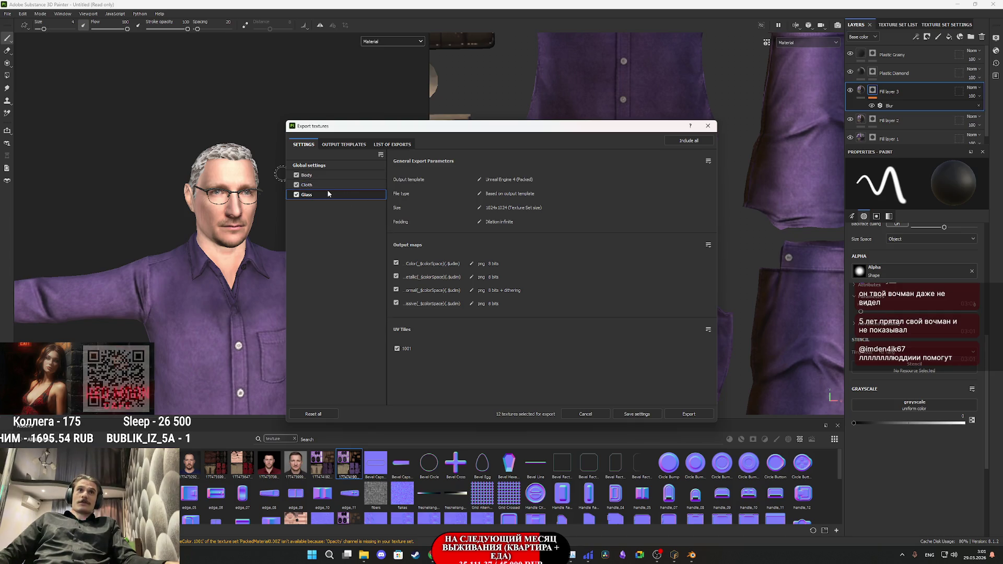
pyautogui.click(296, 195)
pyautogui.click(313, 188)
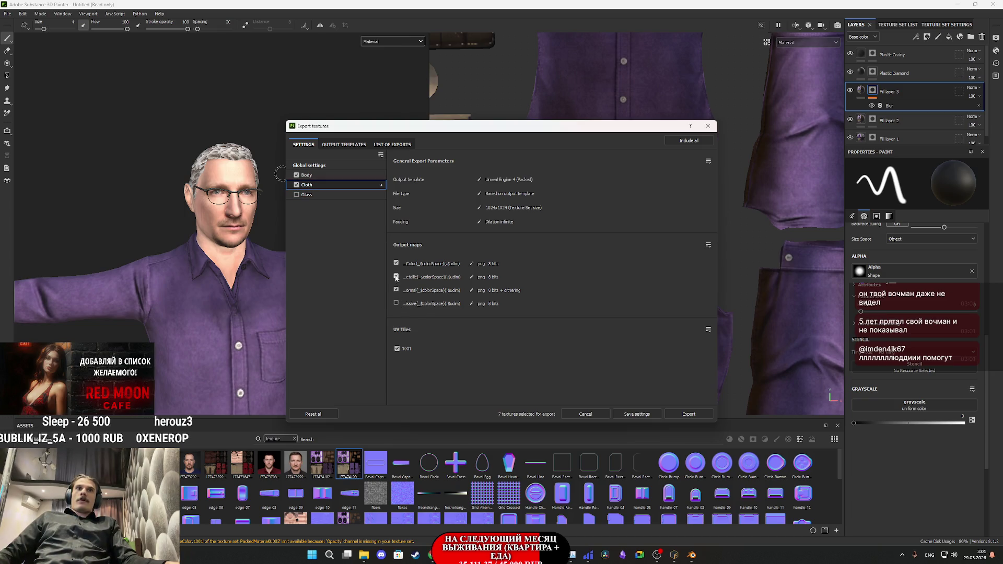
pyautogui.click(312, 176)
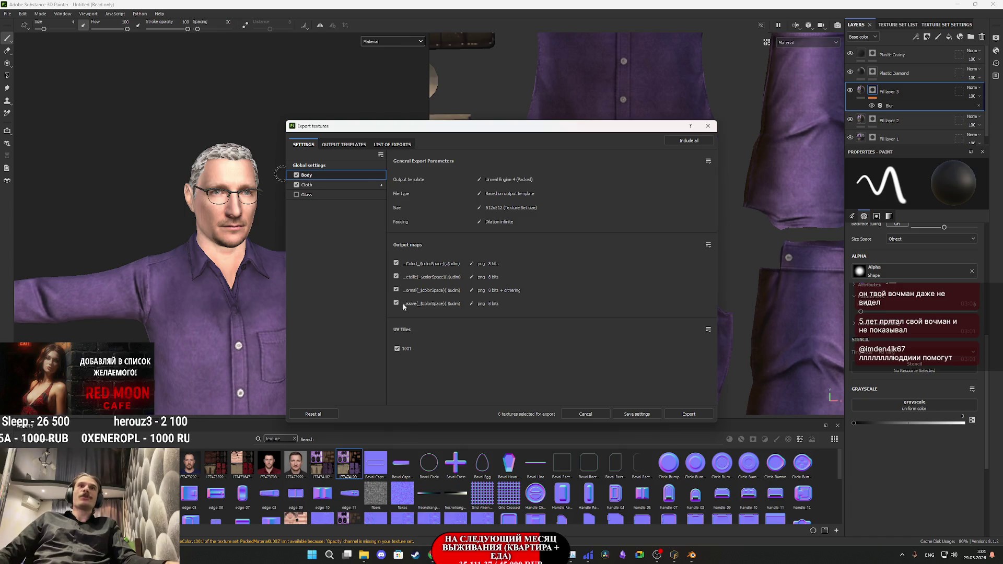
pyautogui.click(396, 276)
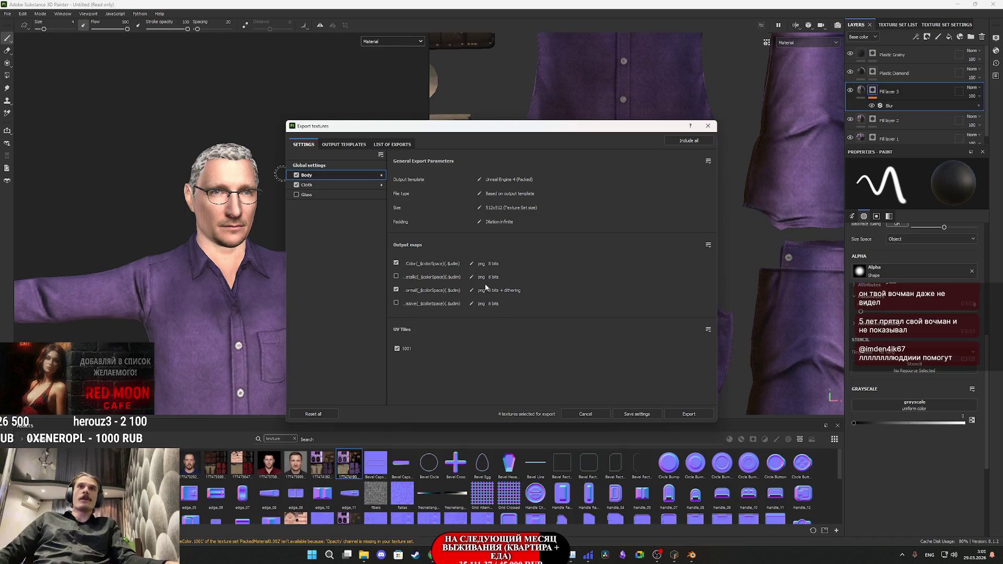
pyautogui.click(333, 186)
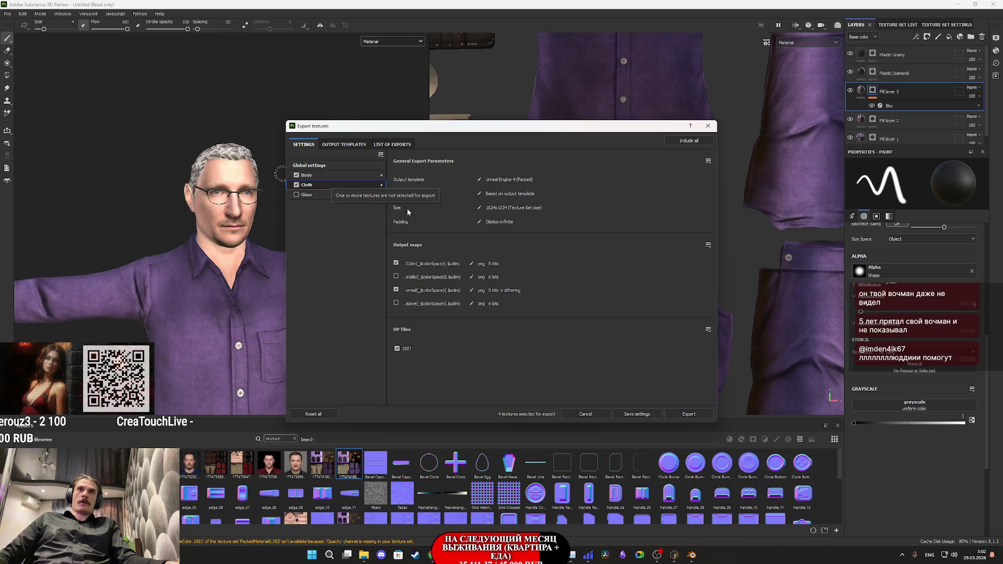
pyautogui.click(321, 176)
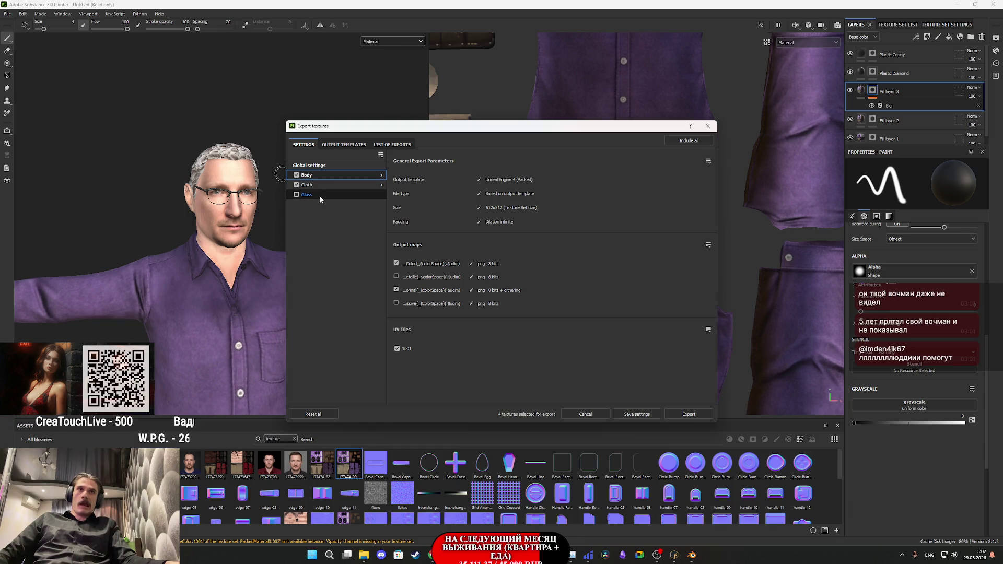
pyautogui.click(313, 166)
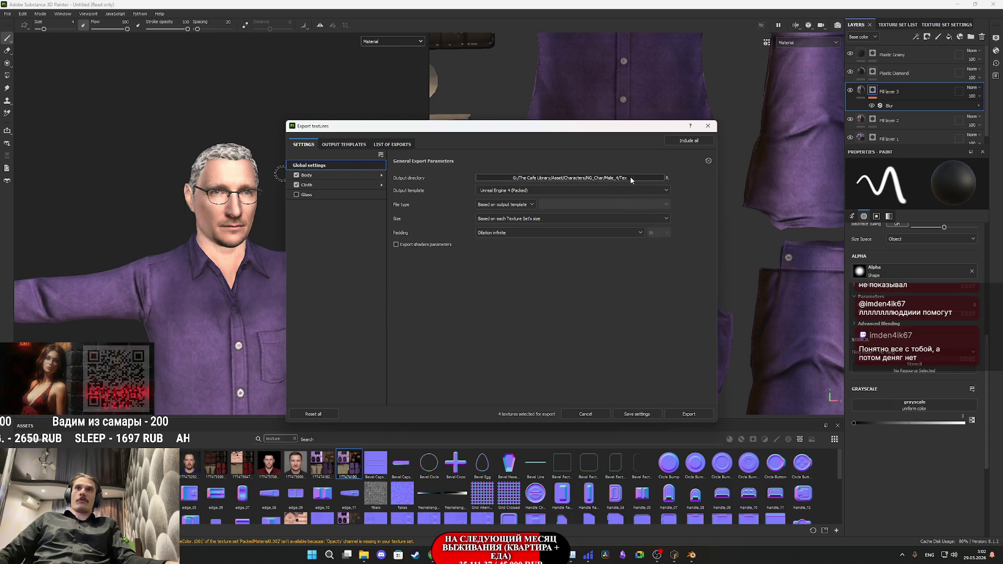
# Step: Export to a new 'Tex' folder inside IXBT1, then close the export window
pyautogui.click(630, 180)
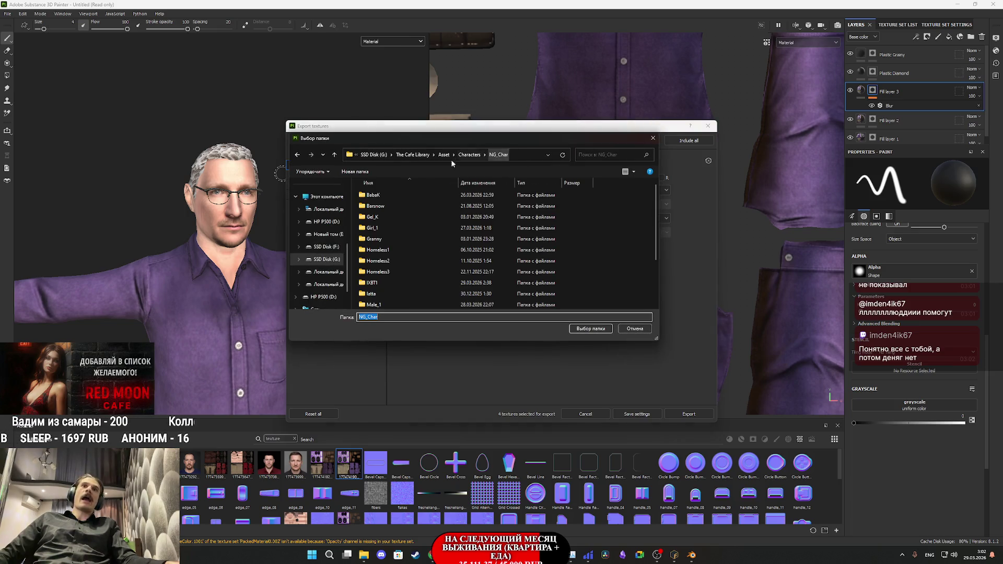
pyautogui.scroll(-2, 394, 237)
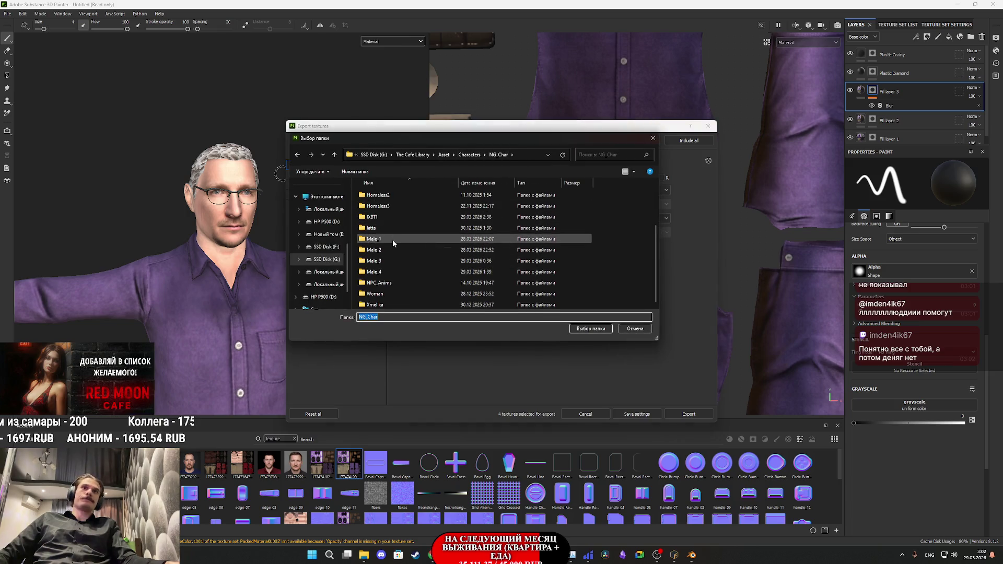
pyautogui.doubleClick(385, 219)
pyautogui.rightClick(396, 233)
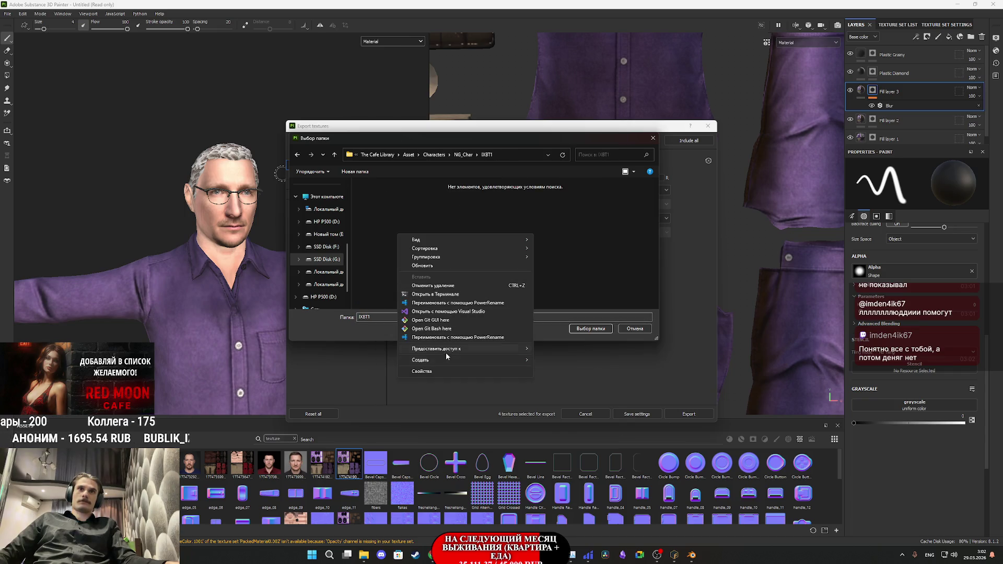
pyautogui.moveTo(449, 360)
pyautogui.click(562, 361)
pyautogui.write('1')
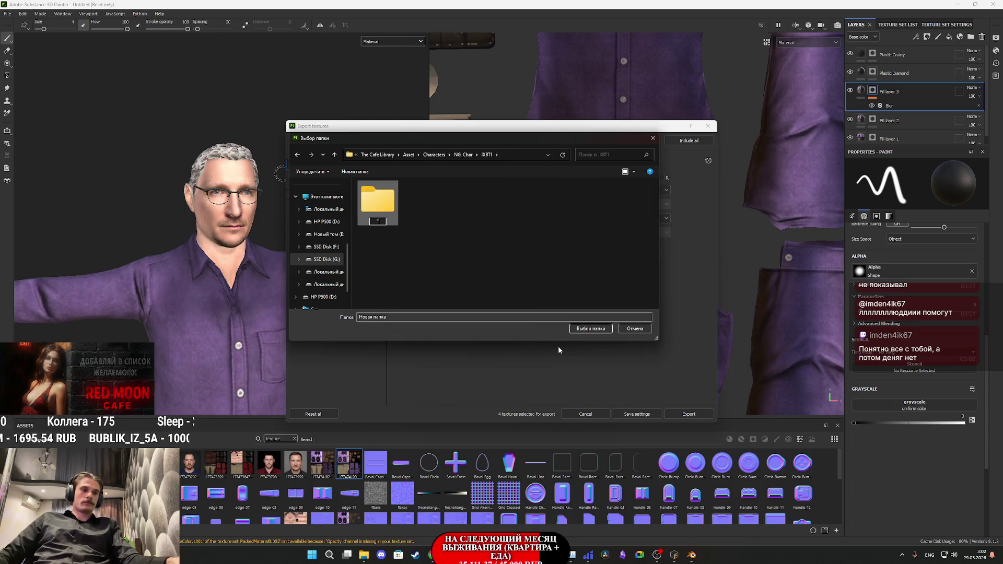
pyautogui.press('BackSpace')
pyautogui.write('Tex')
pyautogui.press('Return')
pyautogui.press('Return')
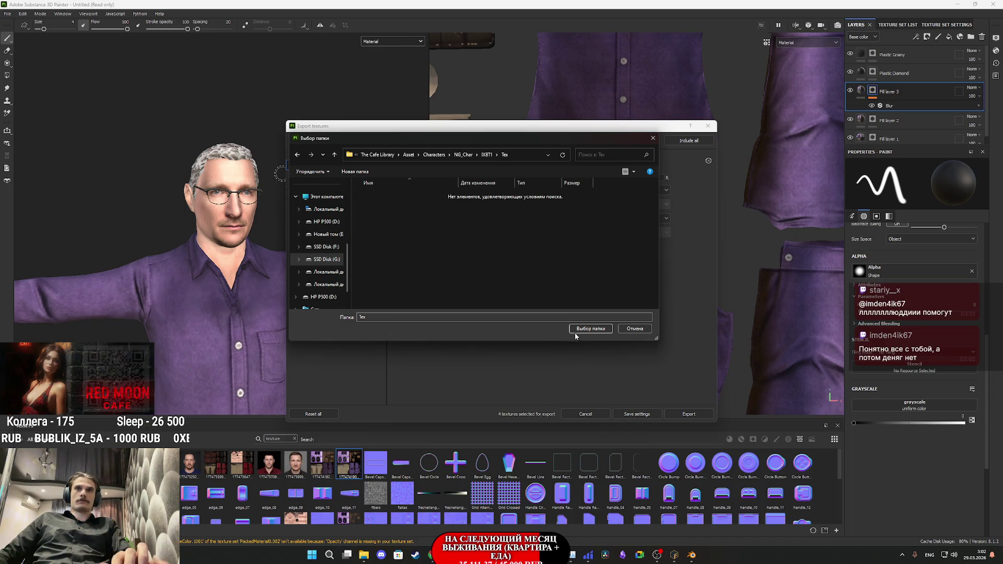
pyautogui.click(578, 330)
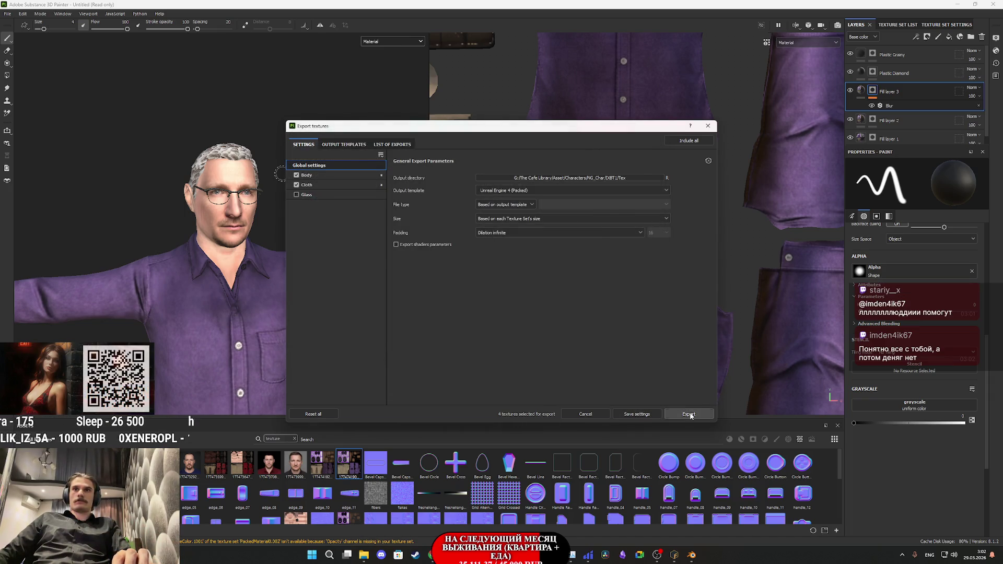
pyautogui.click(690, 415)
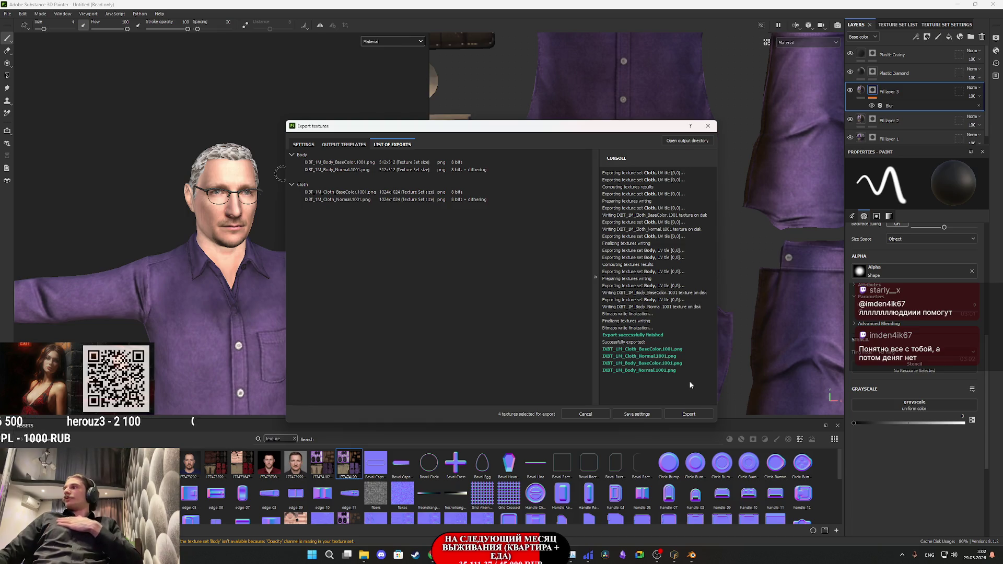
pyautogui.click(708, 126)
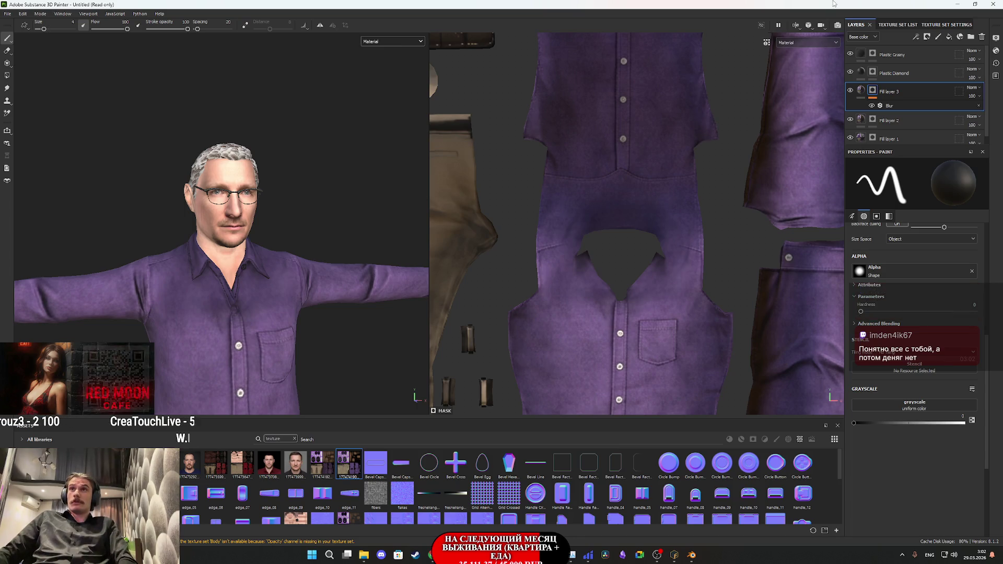
# Step: Minimize Substance Painter and close Fuse, answering its save-changes prompt
pyautogui.click(955, 5)
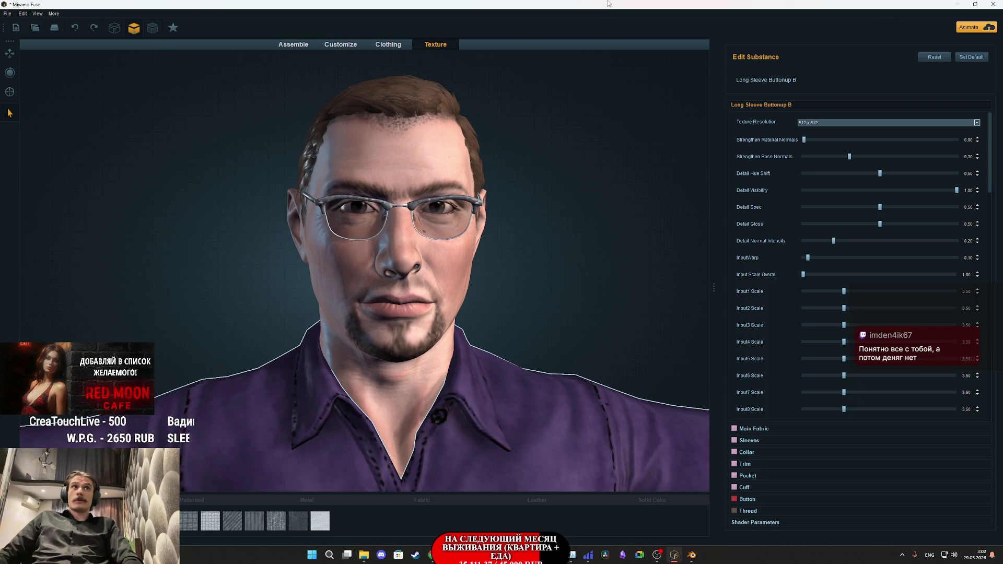
pyautogui.click(997, 4)
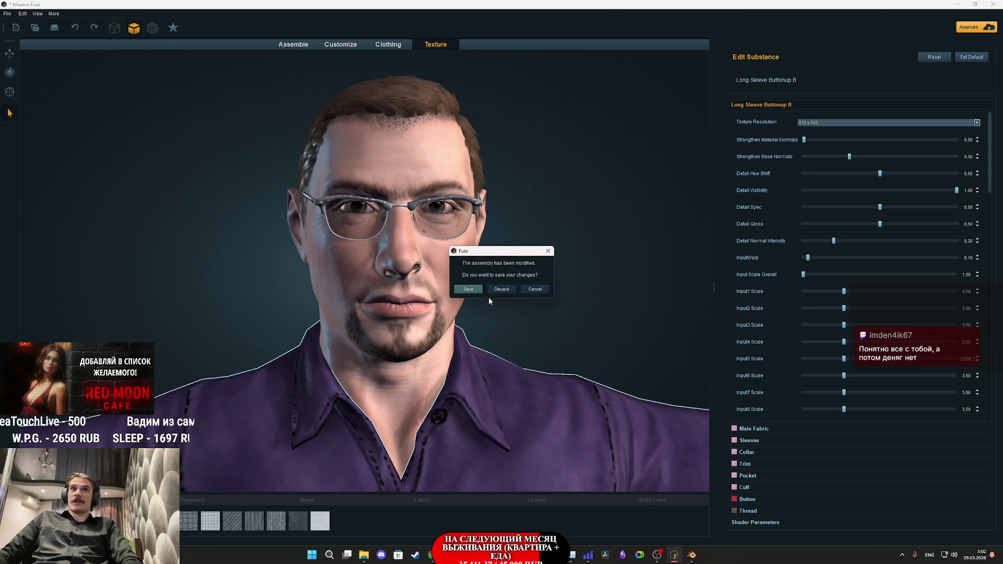
pyautogui.click(491, 290)
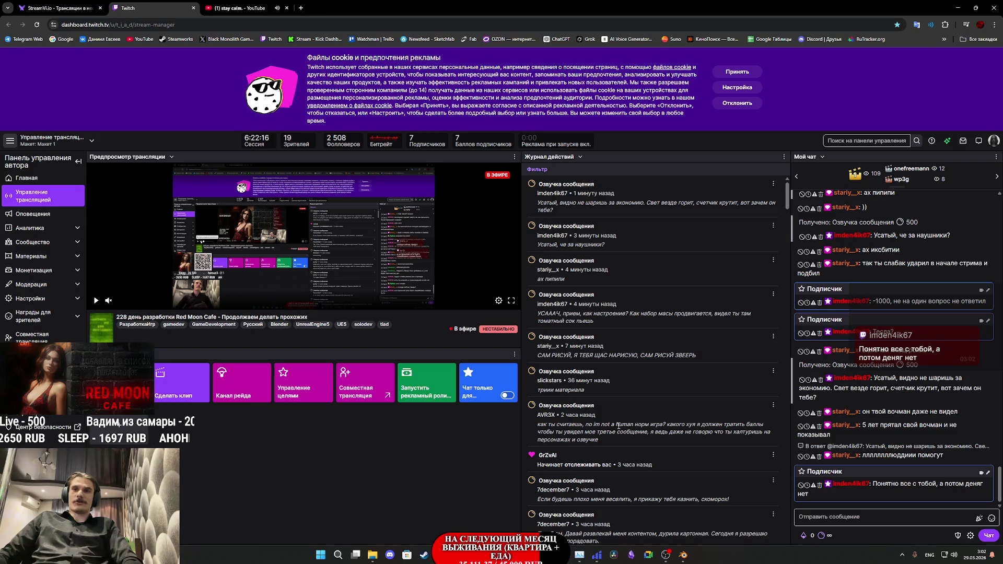
# Step: Minimize Chrome and the Unreal Editor to reveal the Telegram window on the desktop
pyautogui.moveTo(682, 557)
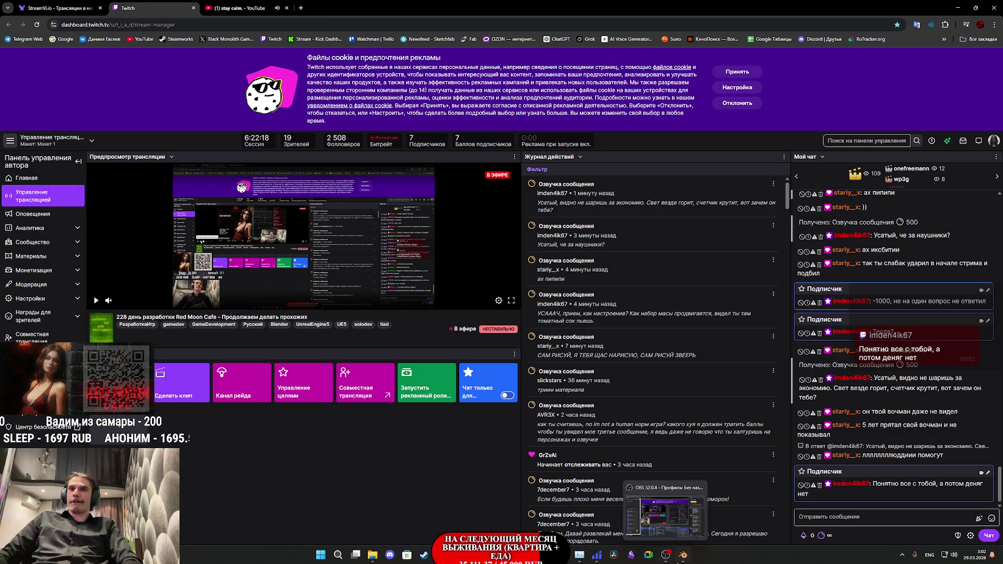
pyautogui.moveTo(579, 555)
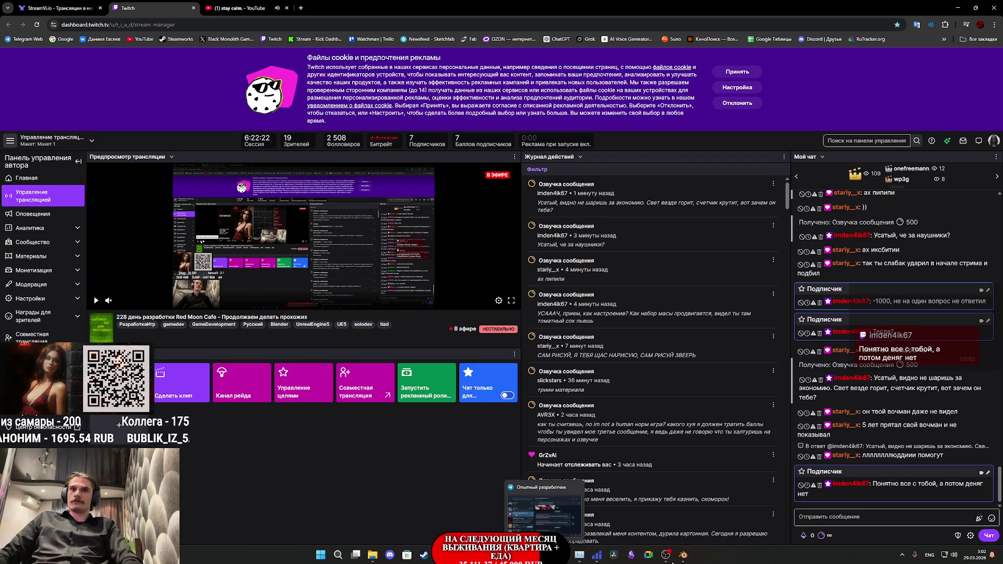
pyautogui.moveTo(475, 554)
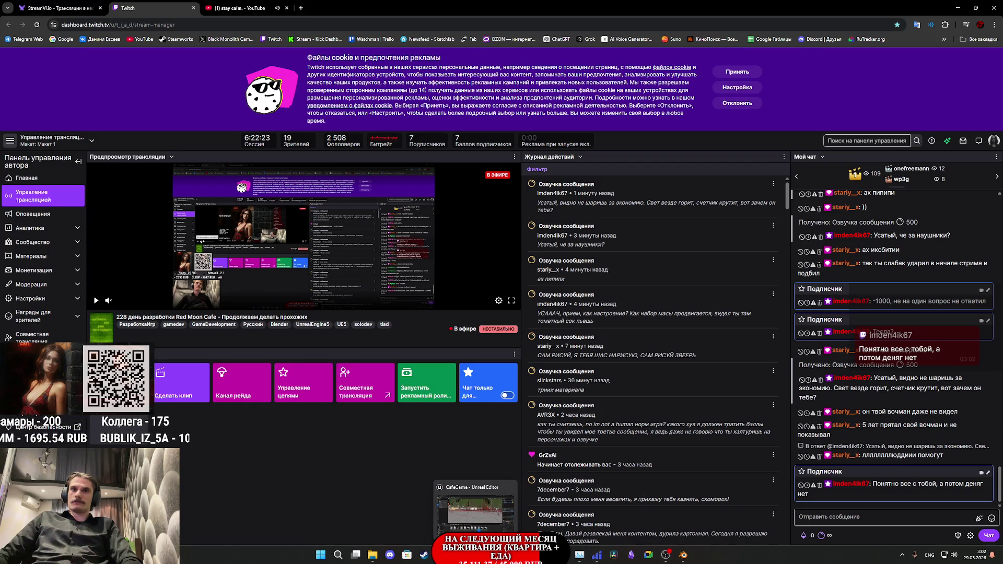
pyautogui.click(954, 7)
pyautogui.click(958, 5)
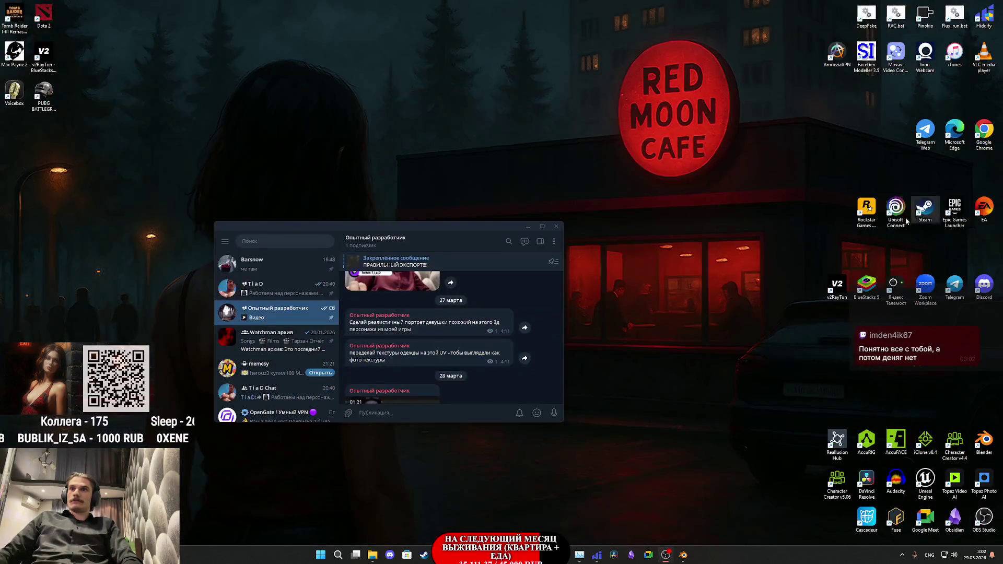
# Step: Close Telegram and launch AccuRIG from its desktop icon
pyautogui.click(555, 227)
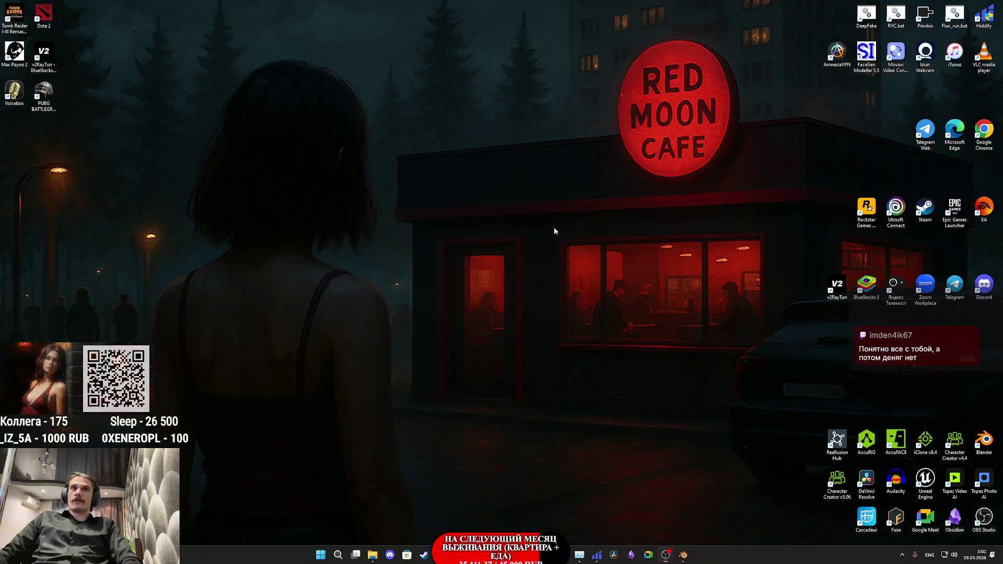
pyautogui.doubleClick(867, 442)
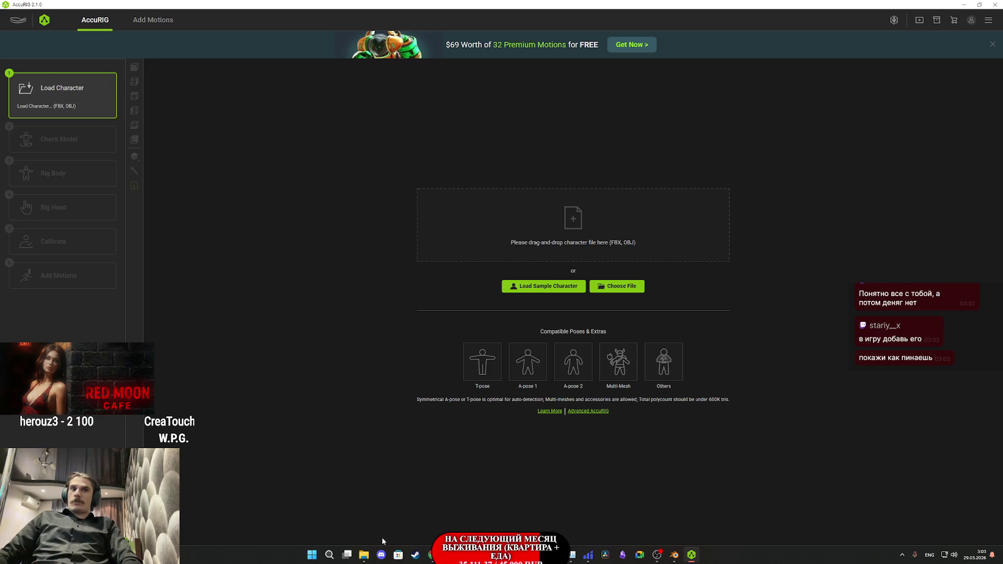
# Step: Drag the character FBX from File Explorer onto AccuRIG's drop zone to import it
pyautogui.click(364, 555)
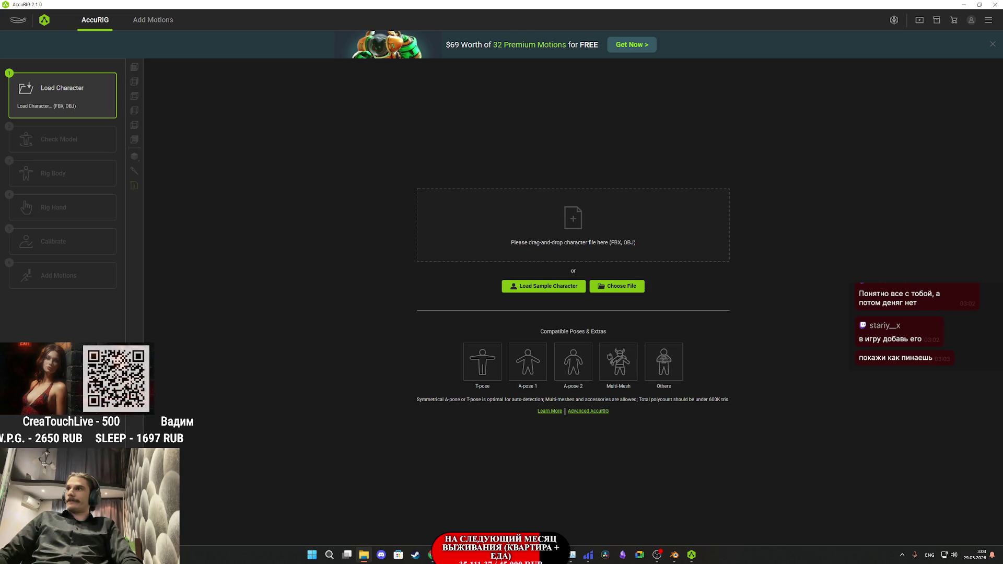
pyautogui.moveTo(753, 274)
pyautogui.mouseDown()
pyautogui.moveTo(572, 246)
pyautogui.moveTo(536, 212)
pyautogui.mouseUp()
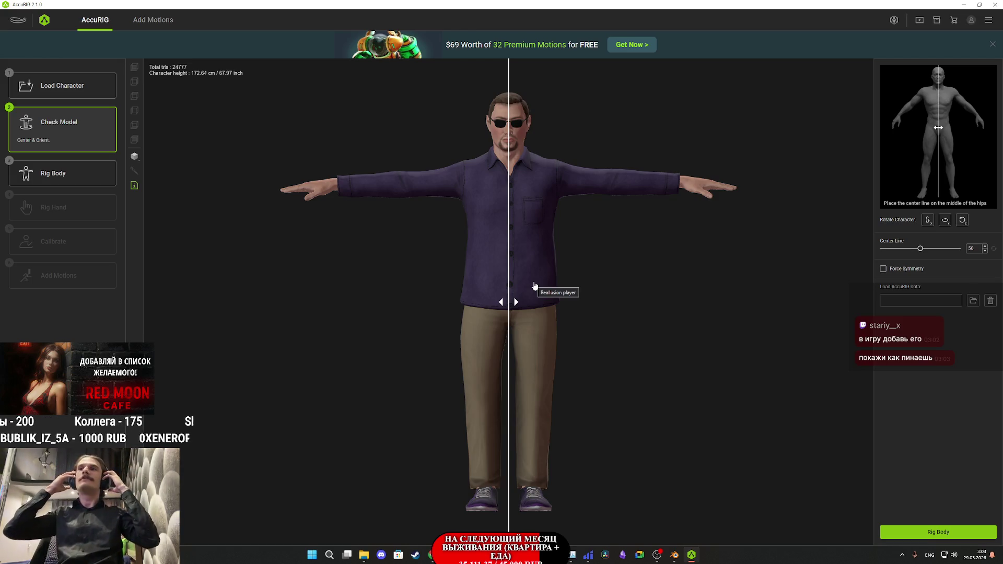
# Step: Place the head, neck, left clavicle, shoulder, elbow and wrist joints on the upper body
pyautogui.click(943, 530)
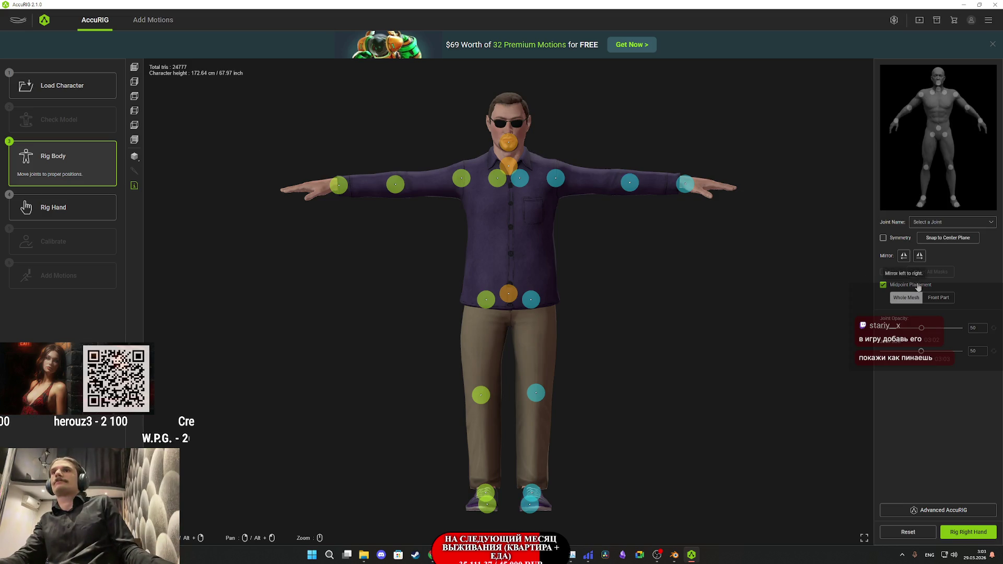
pyautogui.scroll(5, 522, 134)
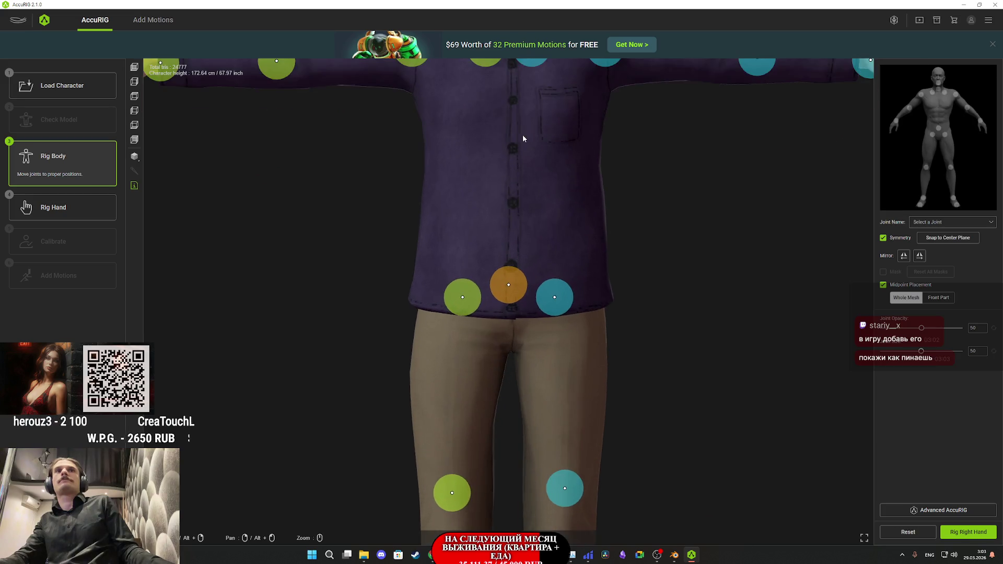
pyautogui.scroll(-2, 523, 157)
pyautogui.moveTo(512, 240); pyautogui.dragTo(511, 235)
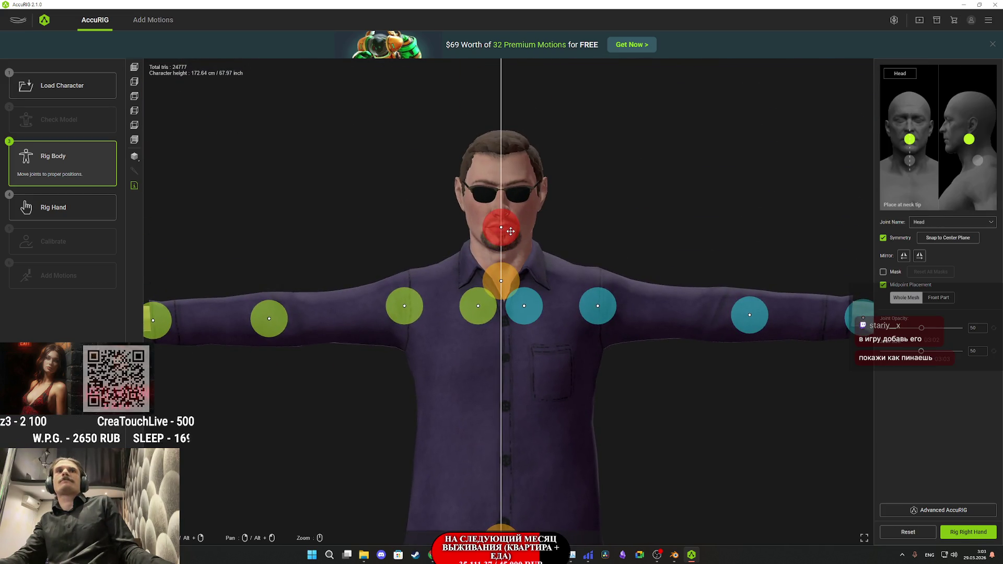
pyautogui.click(512, 274)
pyautogui.moveTo(530, 317); pyautogui.dragTo(544, 304)
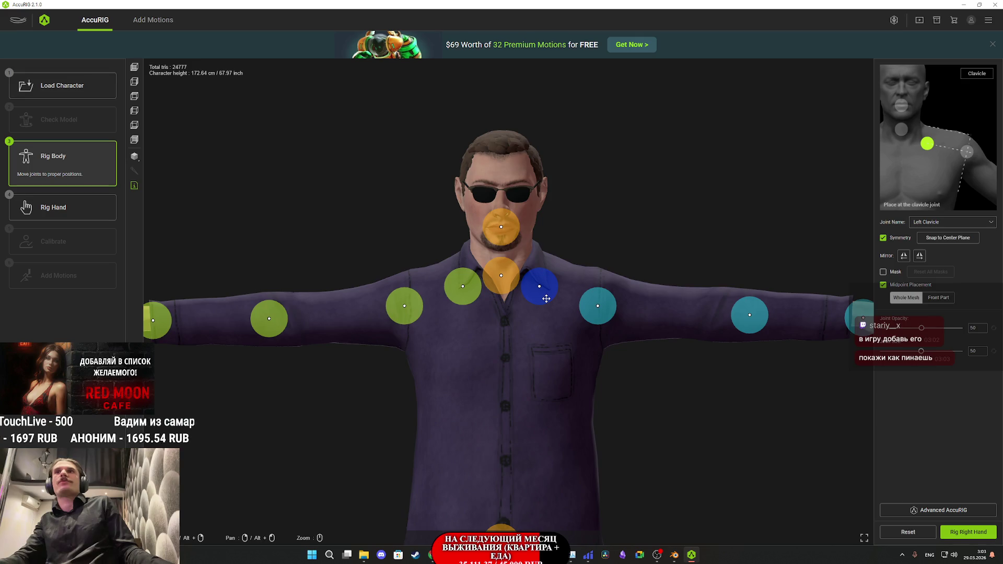
pyautogui.moveTo(545, 299); pyautogui.dragTo(544, 296)
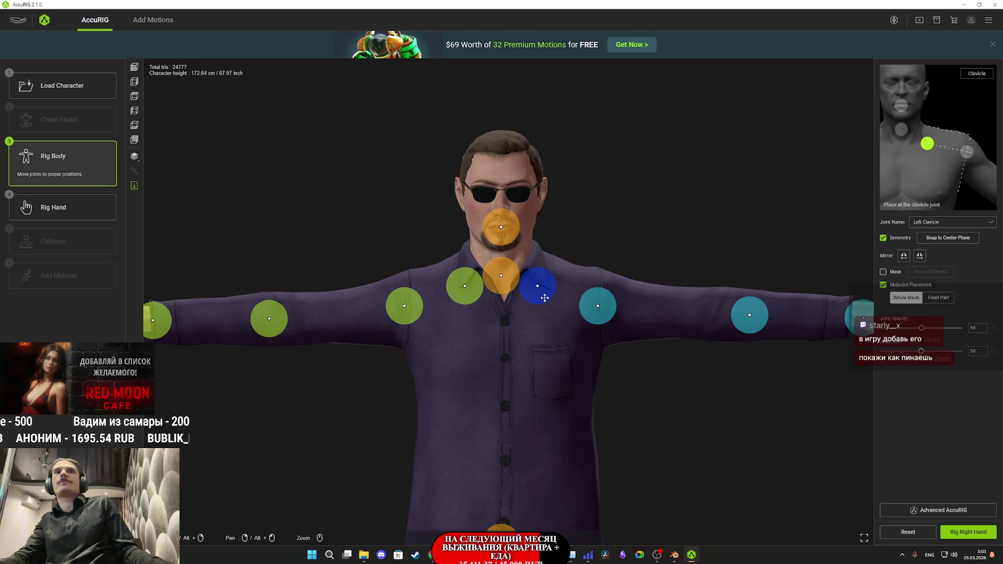
pyautogui.moveTo(607, 312); pyautogui.dragTo(609, 310)
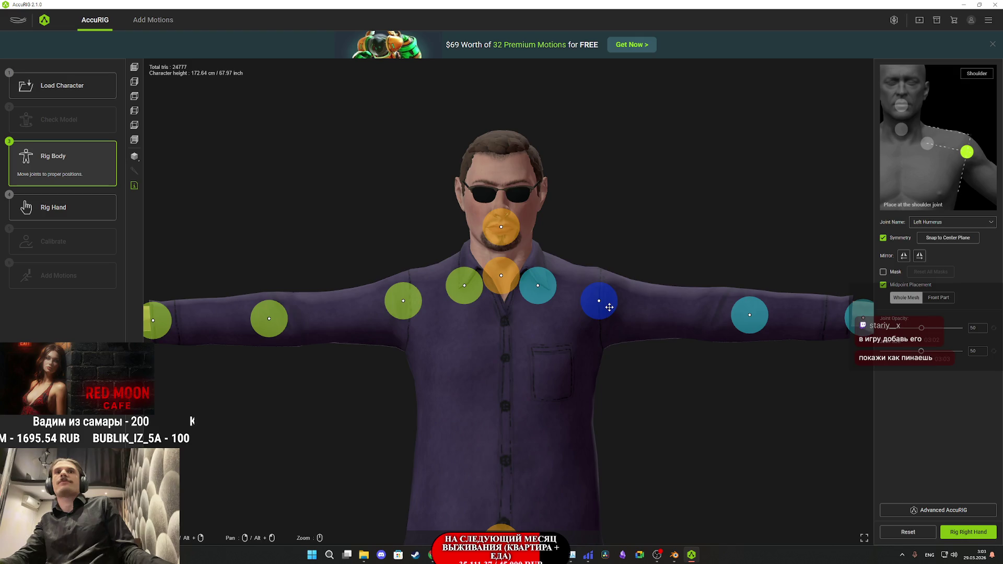
pyautogui.moveTo(756, 321); pyautogui.dragTo(732, 317)
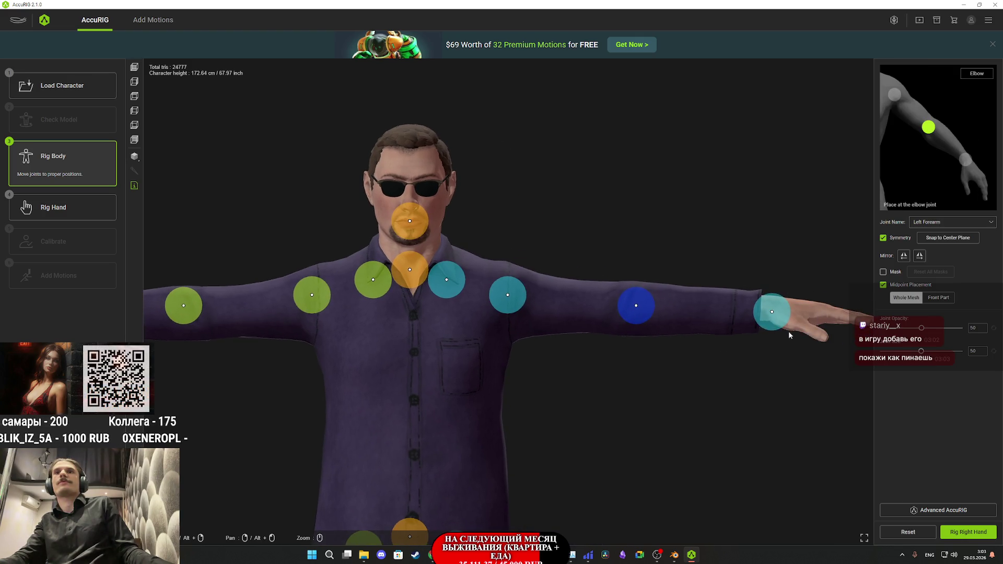
pyautogui.click(783, 312)
# Step: Place the hip, thigh, knee, toe and ankle joints, then proceed to hand rigging
pyautogui.moveTo(745, 388); pyautogui.dragTo(807, 173)
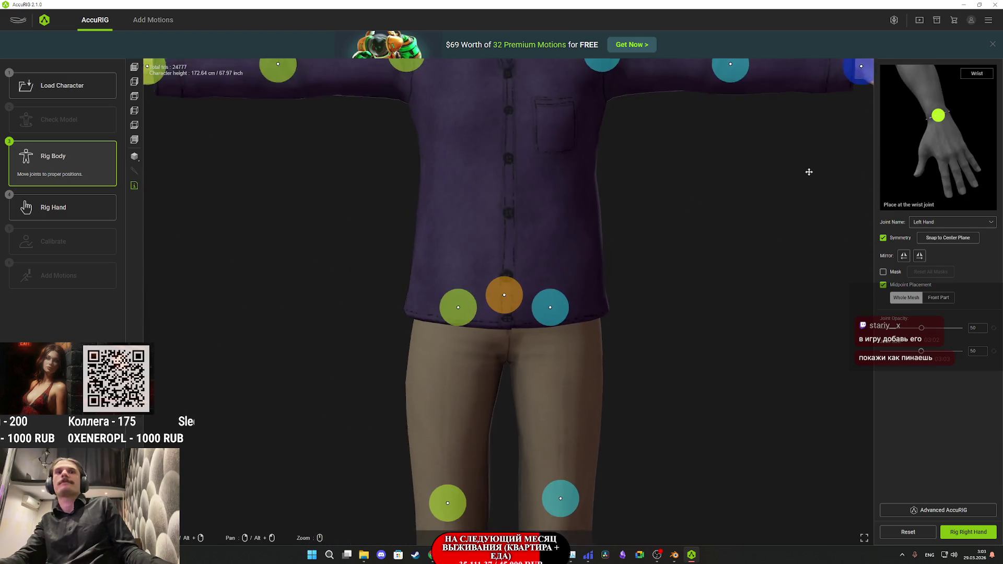
pyautogui.click(576, 294)
pyautogui.moveTo(576, 294)
pyautogui.mouseDown()
pyautogui.moveTo(587, 325)
pyautogui.moveTo(644, 298)
pyautogui.moveTo(596, 190)
pyautogui.mouseUp()
pyautogui.moveTo(643, 350)
pyautogui.mouseDown()
pyautogui.moveTo(613, 253)
pyautogui.moveTo(642, 313)
pyautogui.moveTo(543, 343)
pyautogui.moveTo(618, 392)
pyautogui.moveTo(646, 428)
pyautogui.moveTo(622, 412)
pyautogui.moveTo(665, 381)
pyautogui.moveTo(542, 280)
pyautogui.moveTo(563, 297)
pyautogui.moveTo(554, 296)
pyautogui.moveTo(578, 293)
pyautogui.moveTo(580, 315)
pyautogui.moveTo(628, 347)
pyautogui.moveTo(549, 280)
pyautogui.moveTo(667, 291)
pyautogui.mouseUp()
pyautogui.click(604, 244)
pyautogui.click(594, 393)
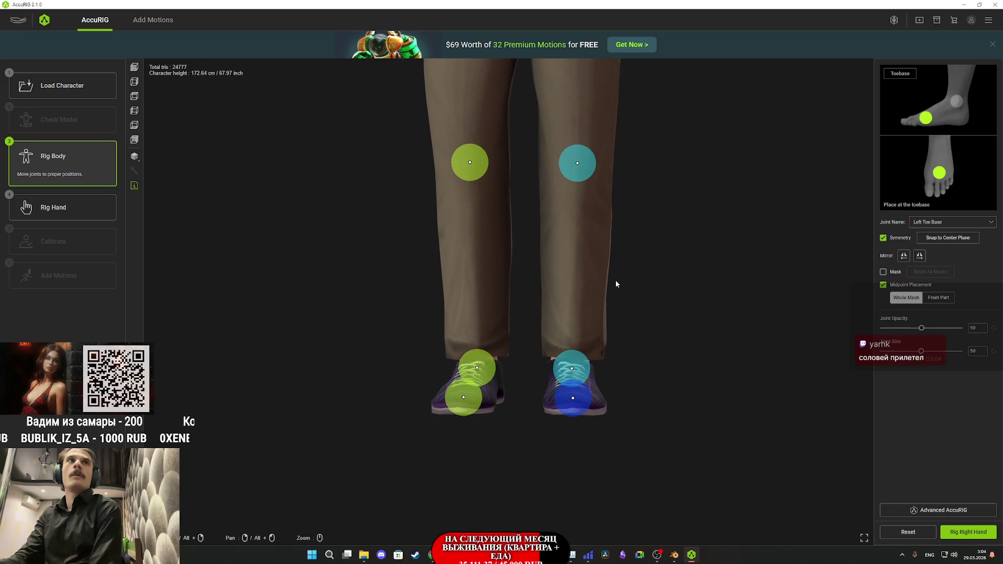
pyautogui.moveTo(684, 370)
pyautogui.mouseDown()
pyautogui.moveTo(575, 377)
pyautogui.moveTo(472, 362)
pyautogui.moveTo(455, 375)
pyautogui.mouseUp()
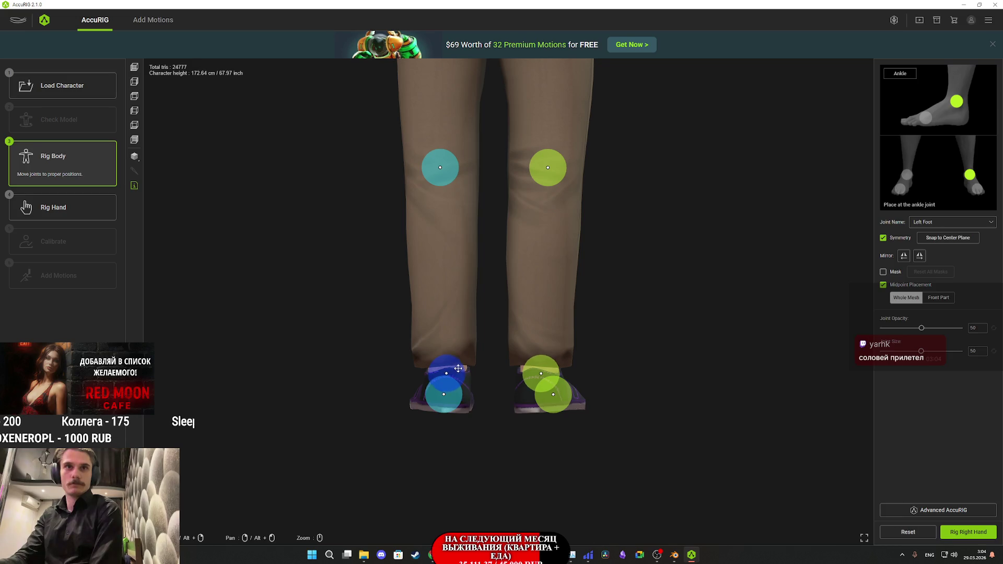
pyautogui.moveTo(468, 369)
pyautogui.mouseDown()
pyautogui.moveTo(839, 448)
pyautogui.moveTo(683, 403)
pyautogui.moveTo(638, 410)
pyautogui.moveTo(673, 423)
pyautogui.mouseUp()
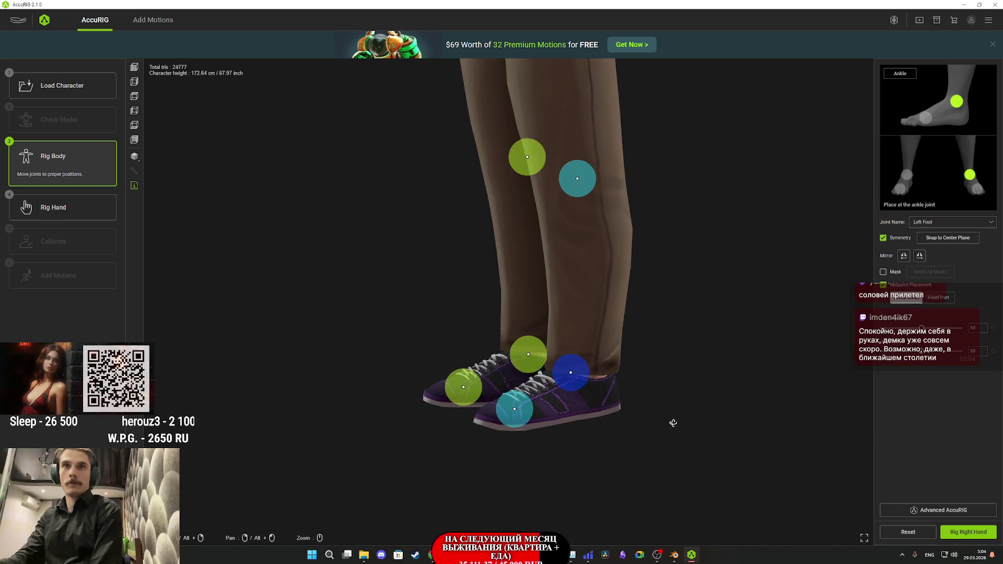
pyautogui.moveTo(581, 389)
pyautogui.mouseDown()
pyautogui.moveTo(591, 378)
pyautogui.moveTo(692, 423)
pyautogui.moveTo(727, 416)
pyautogui.moveTo(610, 401)
pyautogui.moveTo(623, 434)
pyautogui.mouseUp()
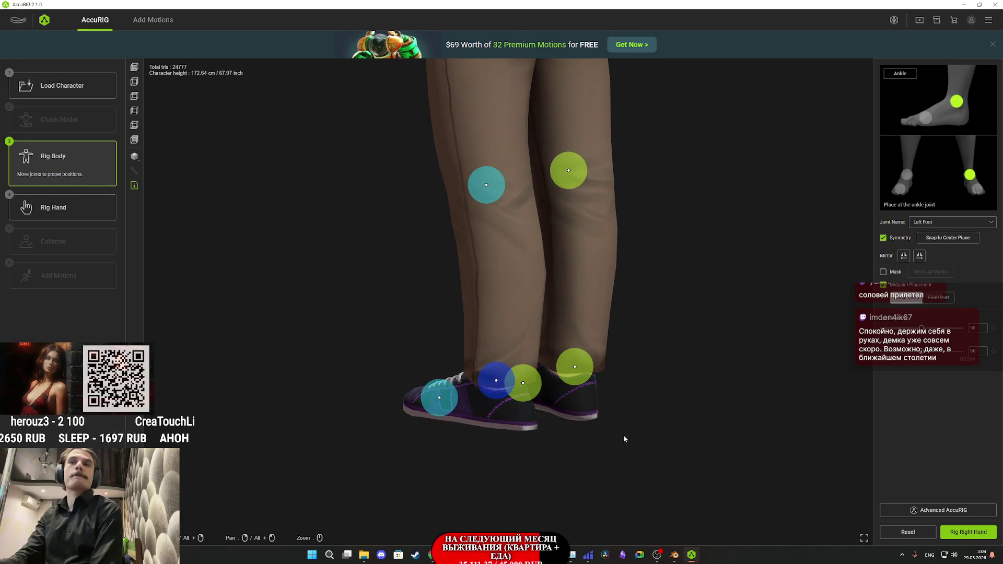
pyautogui.click(973, 536)
# Step: Confirm the finger count to rig both hands, check the left hand, then calibrate
pyautogui.click(493, 324)
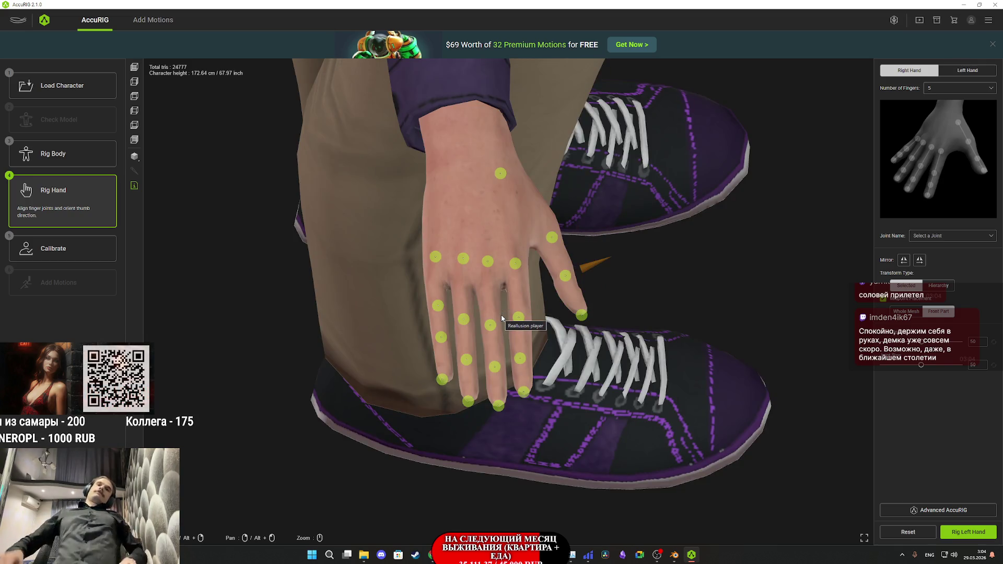
pyautogui.click(975, 531)
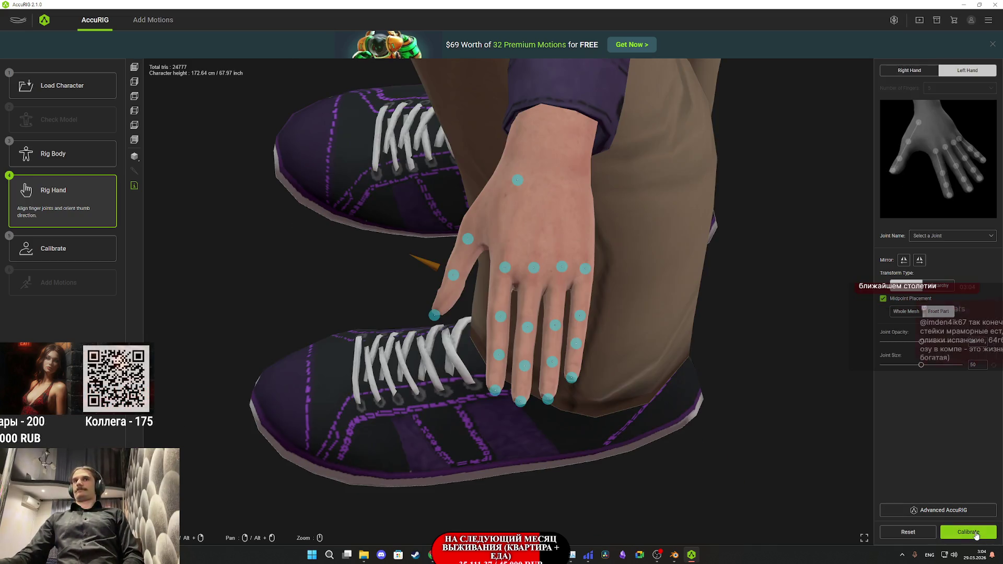
pyautogui.click(975, 531)
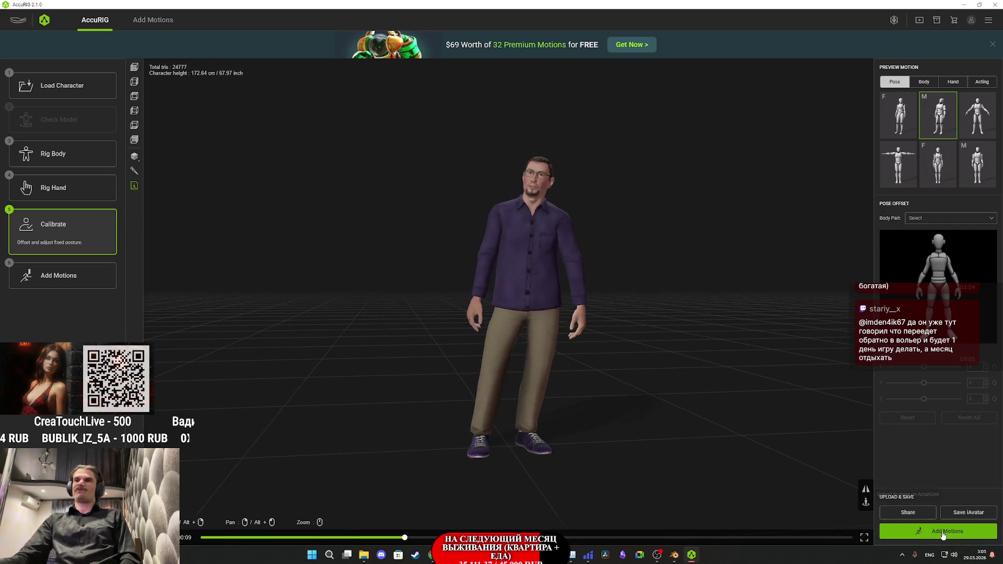
pyautogui.click(943, 535)
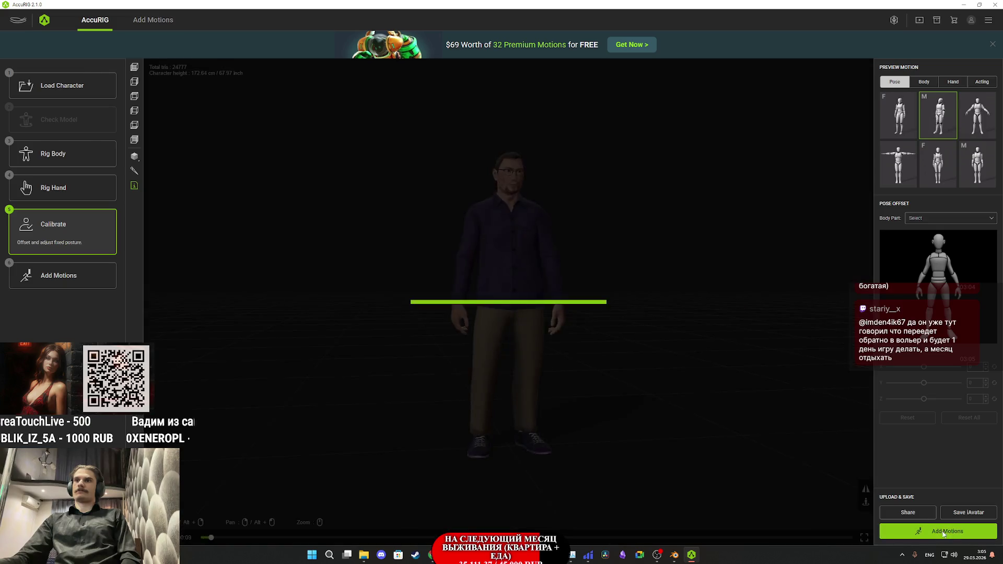
# Step: Export the rigged character as a UE4-skeleton FBX named IXBT_1.fbx into NG_Char\IXBT1
pyautogui.click(975, 528)
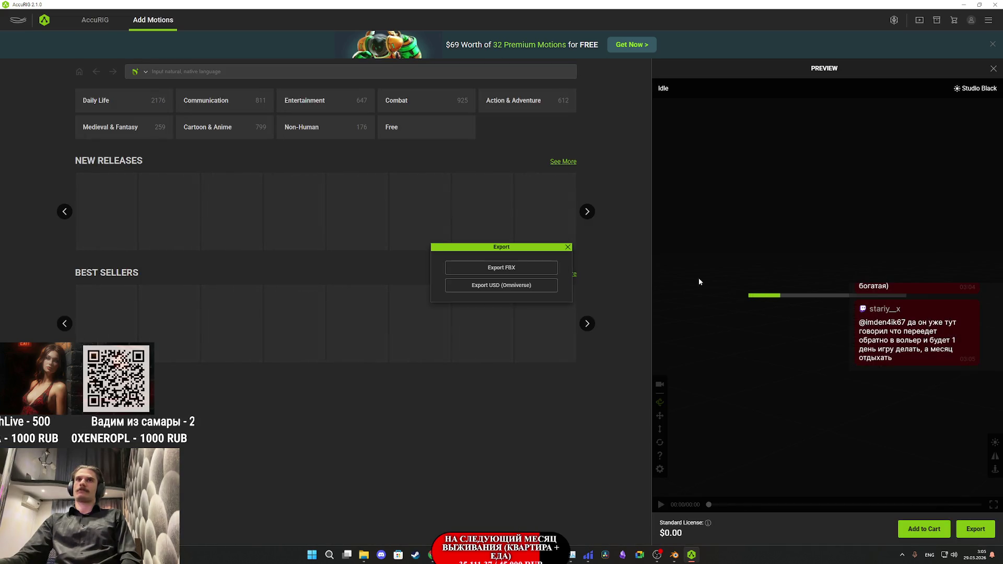
pyautogui.click(518, 268)
pyautogui.click(528, 402)
pyautogui.click(257, 22)
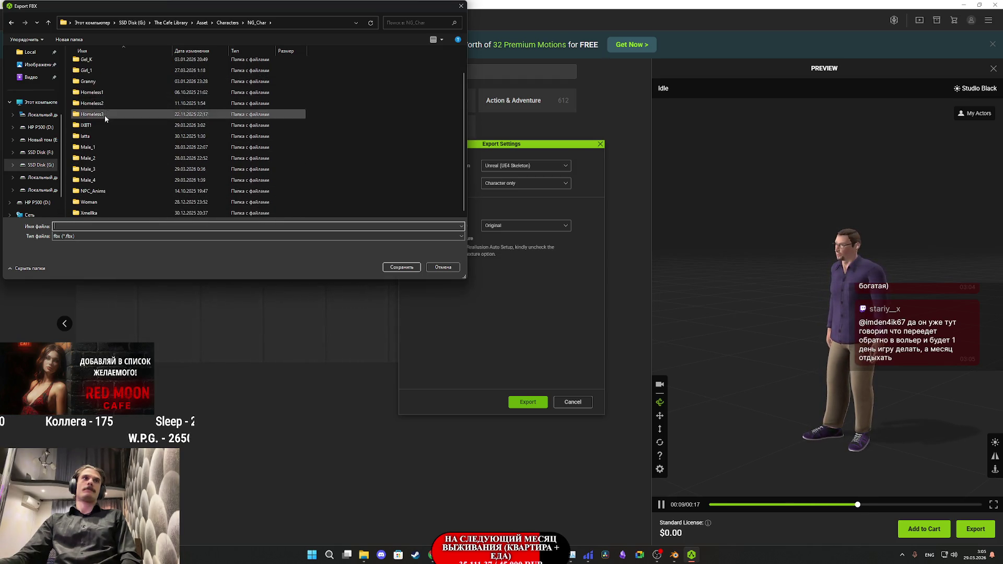
pyautogui.doubleClick(88, 150)
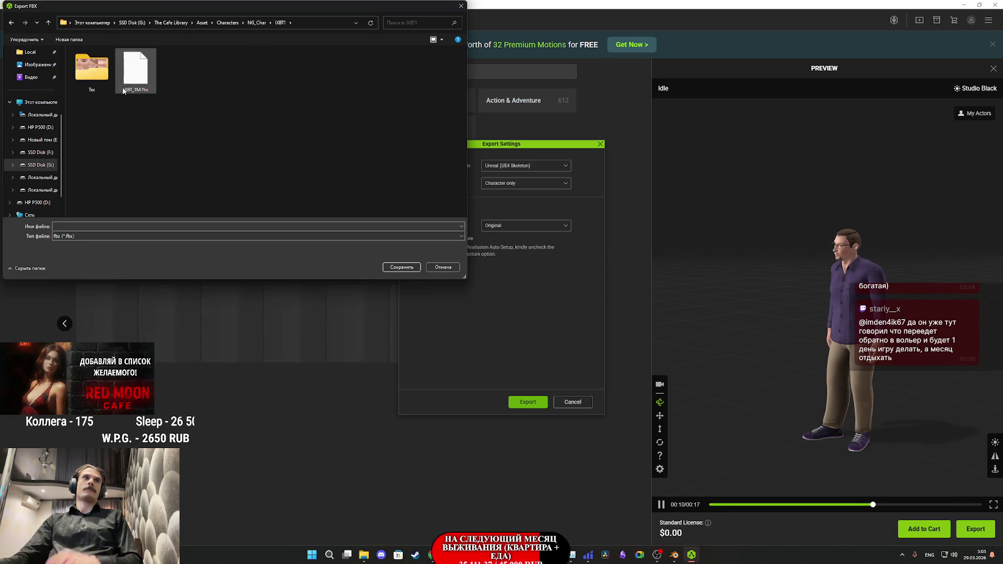
pyautogui.click(97, 226)
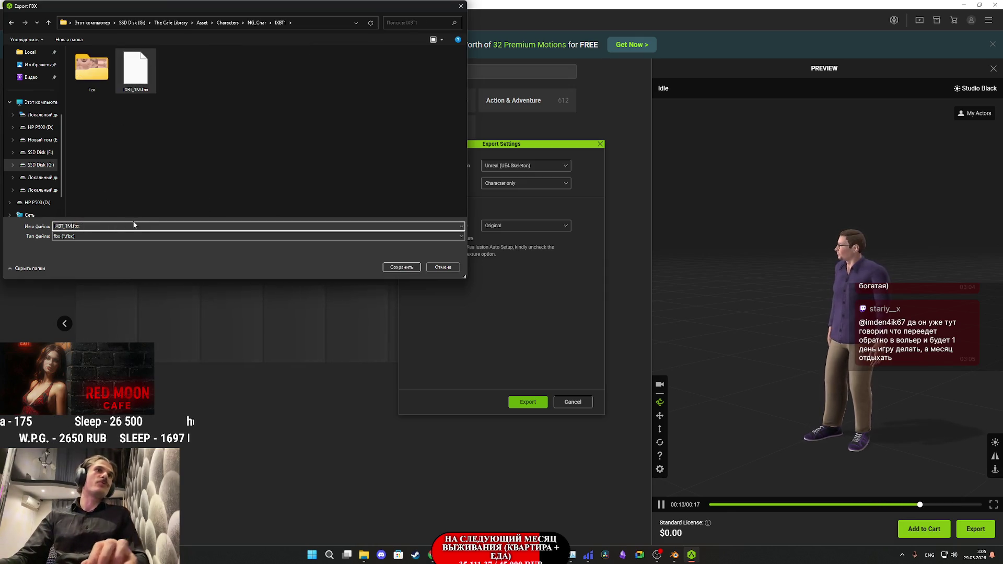
pyautogui.press('BackSpace')
pyautogui.click(400, 268)
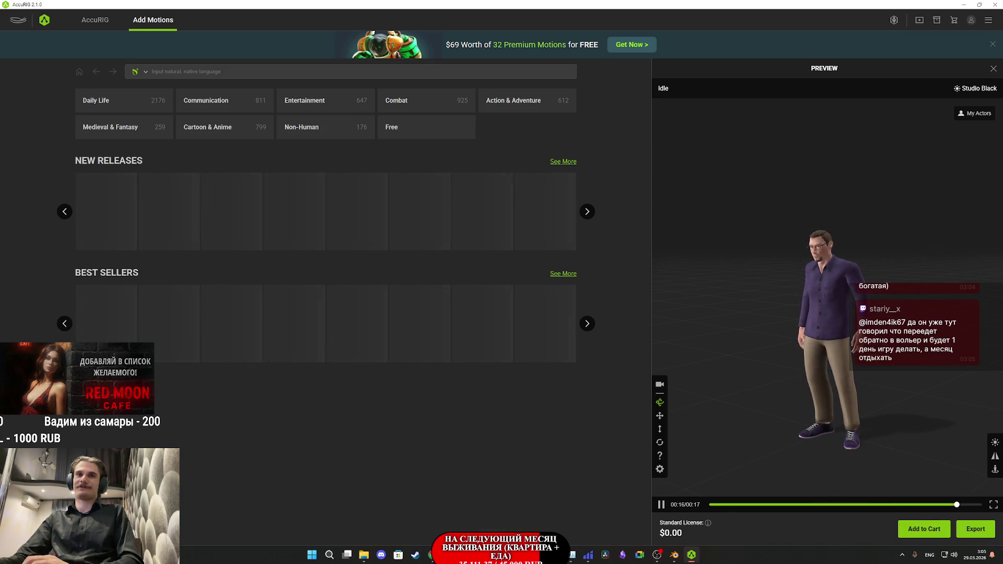
# Step: Switch to the CafeGame project in Unreal Editor and open Content > Characters
pyautogui.moveTo(466, 554)
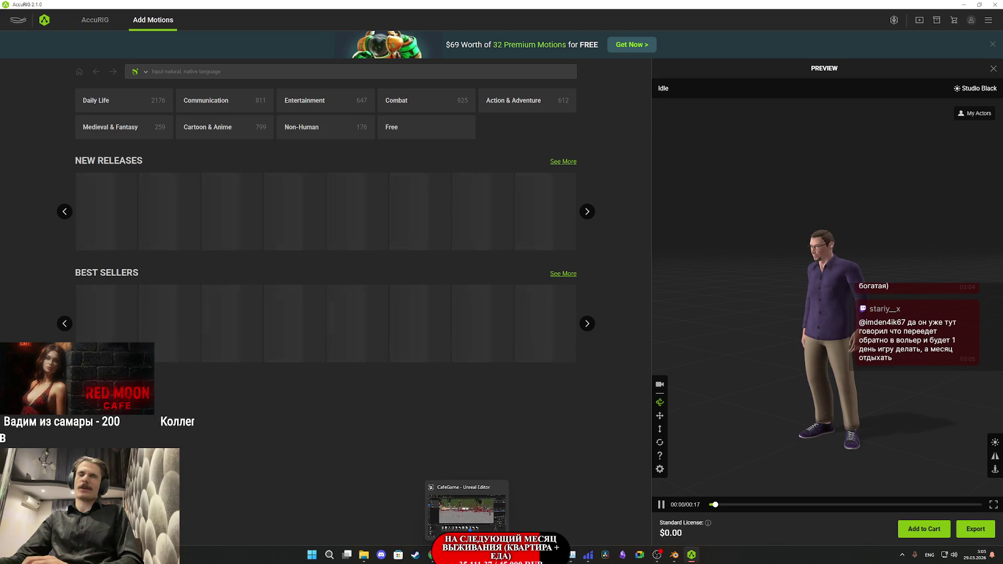
pyautogui.click(467, 512)
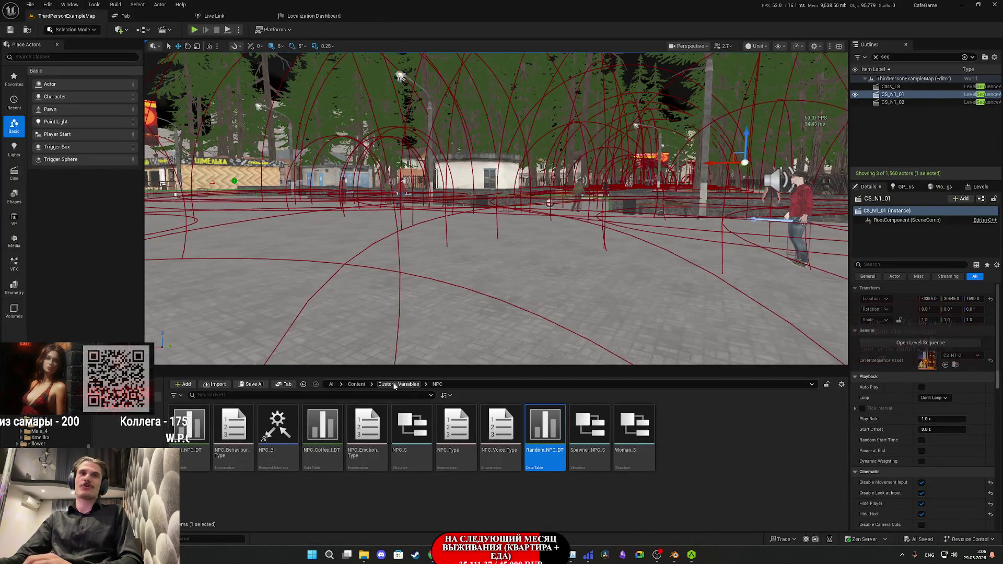
pyautogui.click(387, 385)
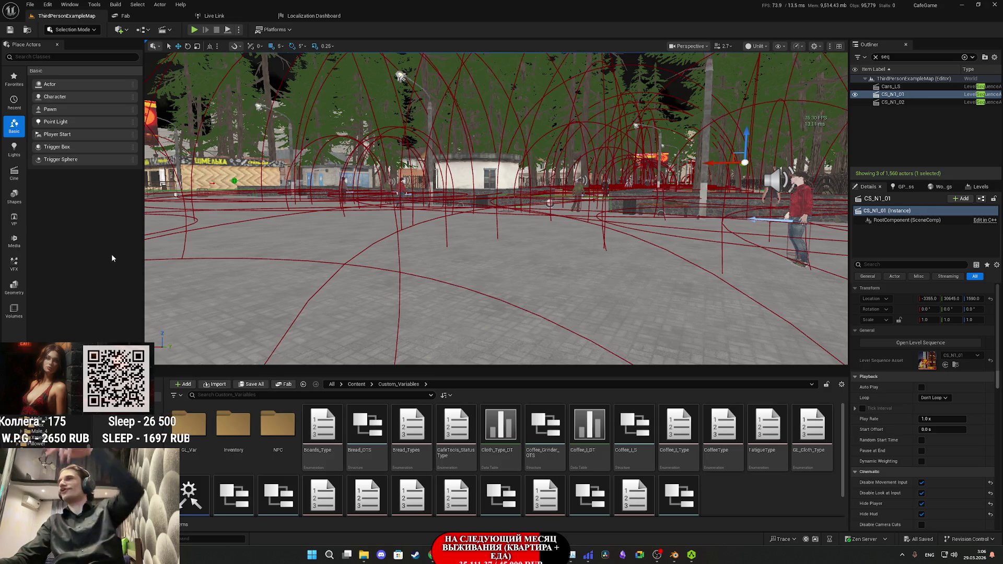
pyautogui.click(357, 385)
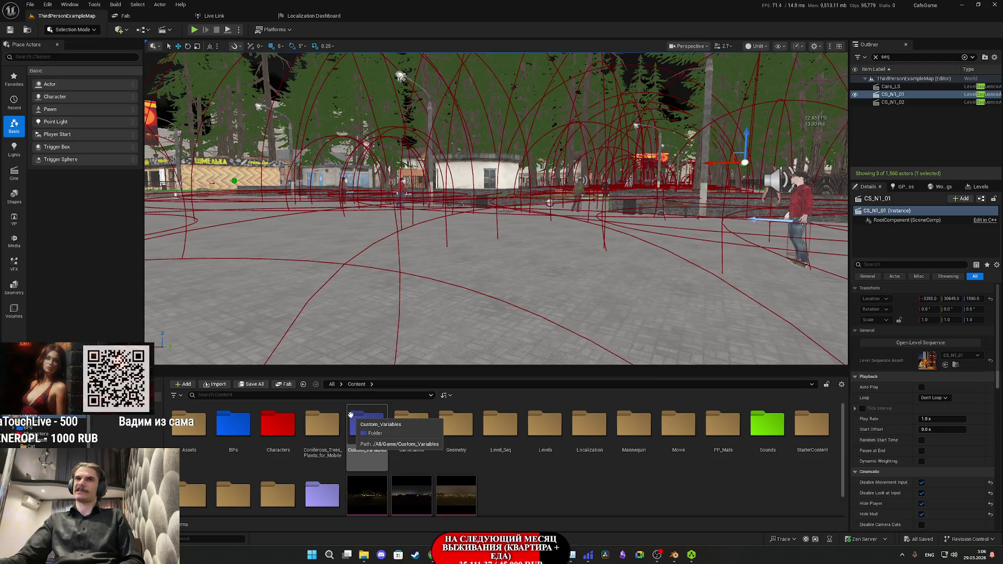
pyautogui.doubleClick(289, 438)
# Step: Create a new IXBT1 folder inside Characters > NPC and open it
pyautogui.click(371, 442)
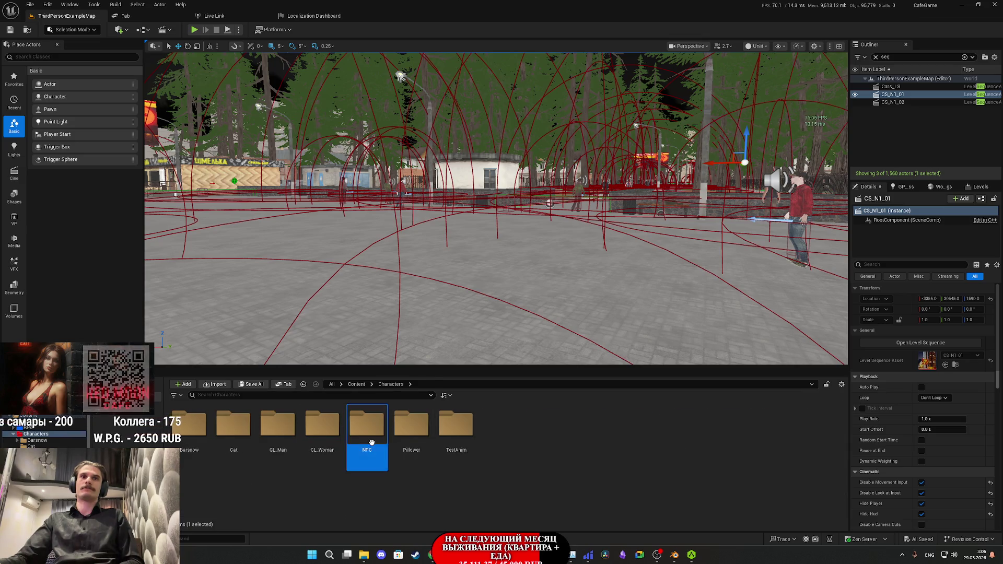
pyautogui.doubleClick(371, 443)
pyautogui.rightClick(541, 496)
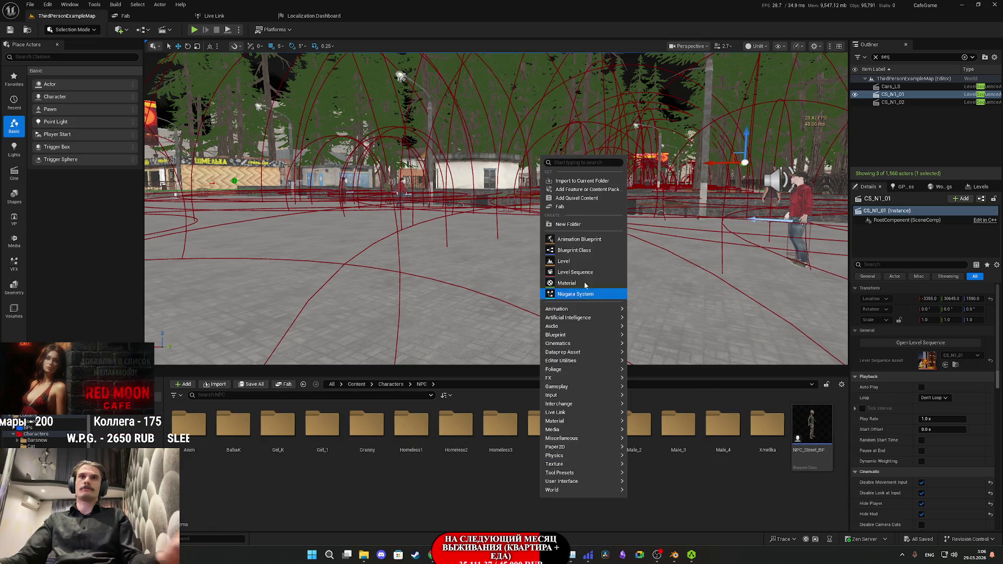
pyautogui.click(568, 224)
pyautogui.write('IX')
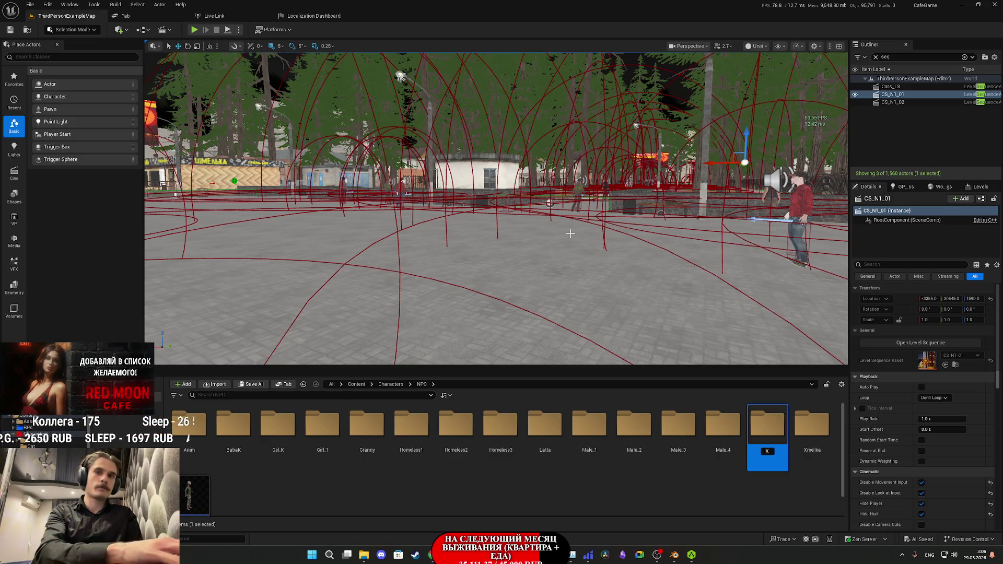
pyautogui.write('BT')
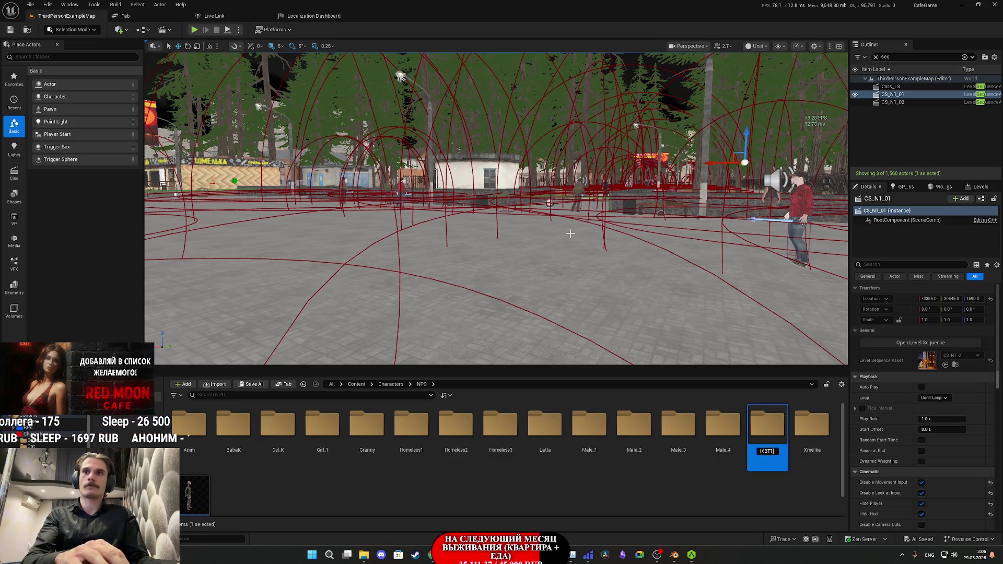
pyautogui.press('Return')
pyautogui.press('Return')
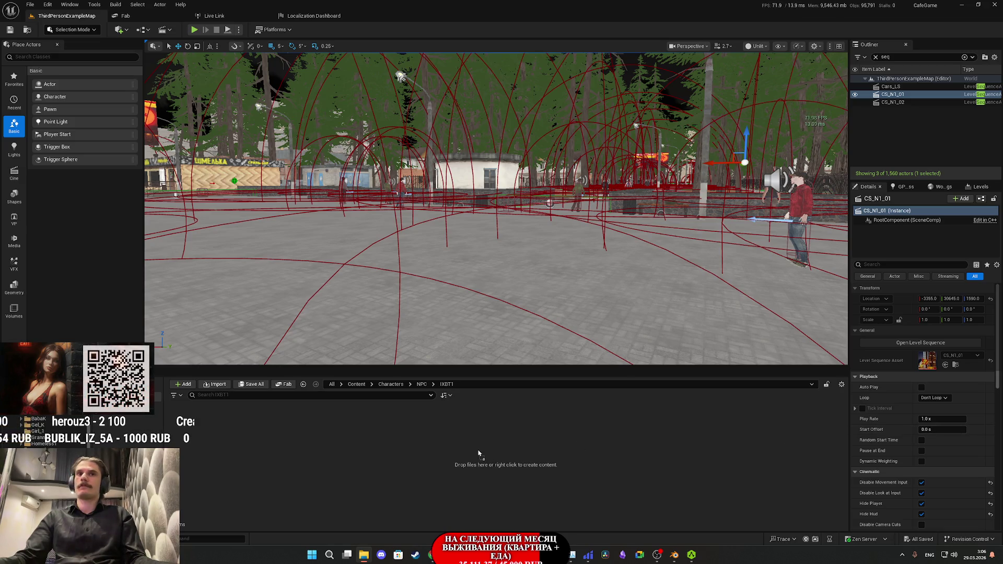
# Step: Import IXBT_1.fbx into IXBT1 as a skeletal mesh, skeleton and materials
pyautogui.moveTo(479, 454); pyautogui.dragTo(479, 453)
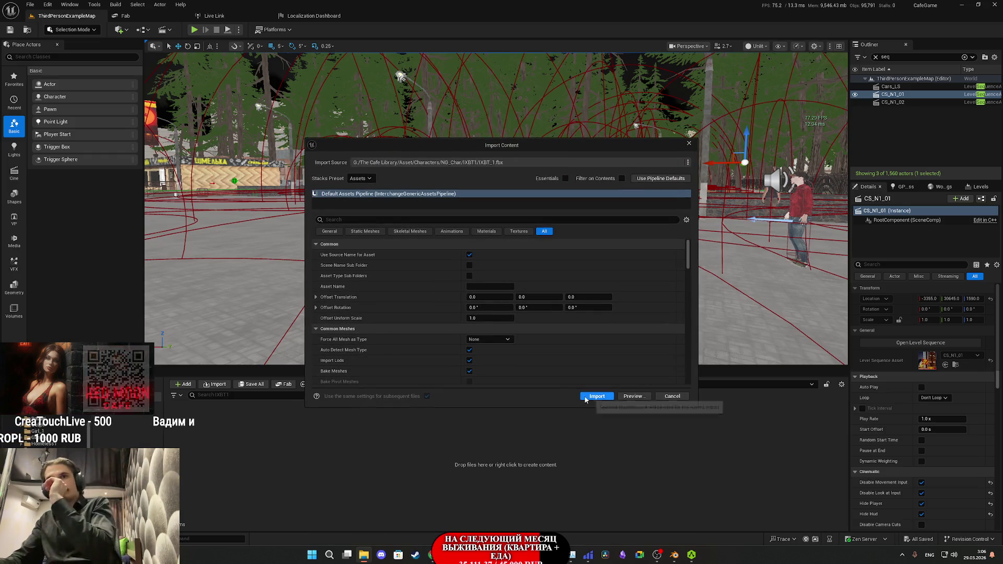
pyautogui.click(596, 396)
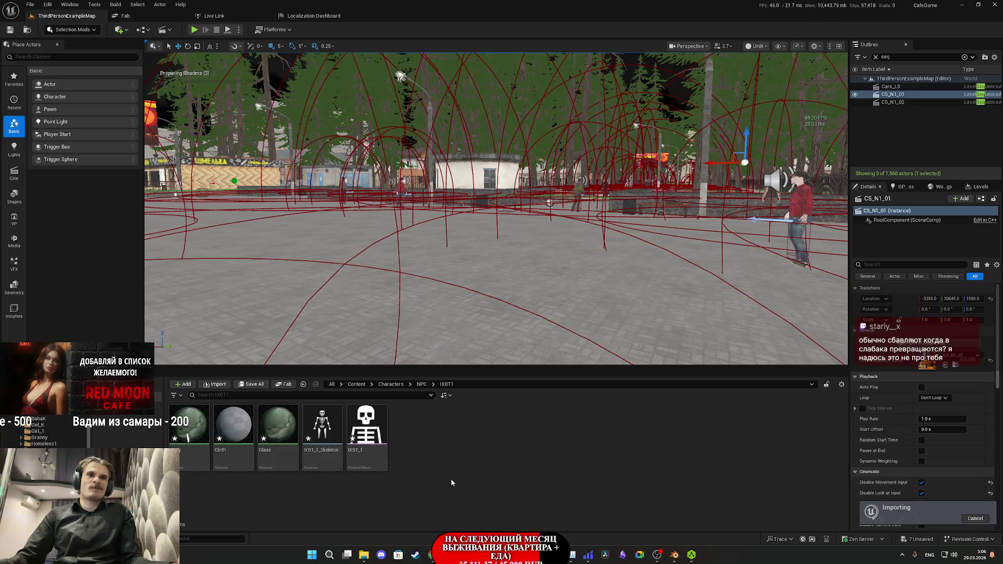
pyautogui.doubleClick(271, 428)
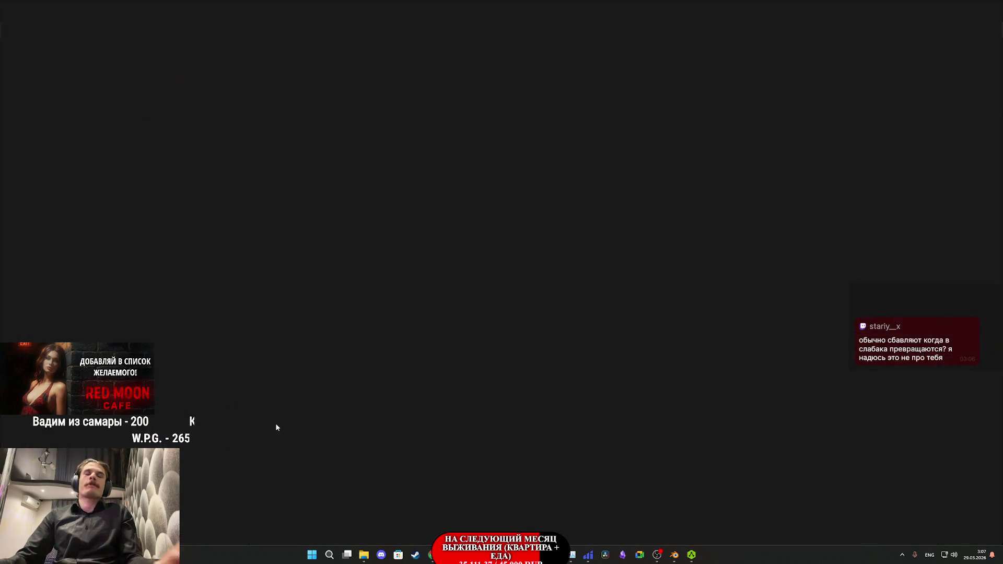
# Step: Delete all Glass nodes except the output, set base colour grey and blend mode Translucent
pyautogui.scroll(-3, 466, 286)
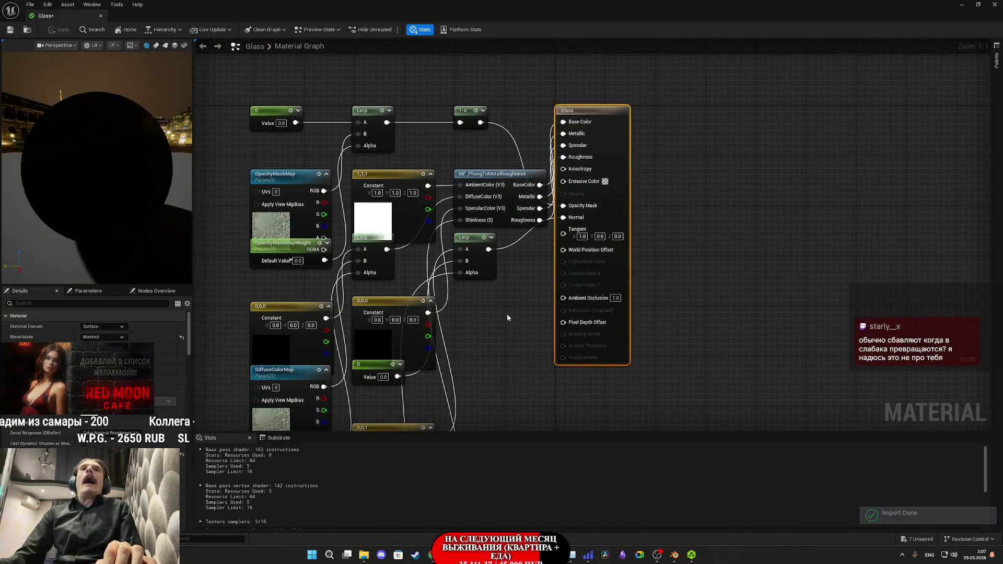
pyautogui.moveTo(544, 395)
pyautogui.mouseDown()
pyautogui.moveTo(353, 42)
pyautogui.moveTo(359, 52)
pyautogui.mouseUp()
pyautogui.press('Delete')
pyautogui.scroll(3, 590, 136)
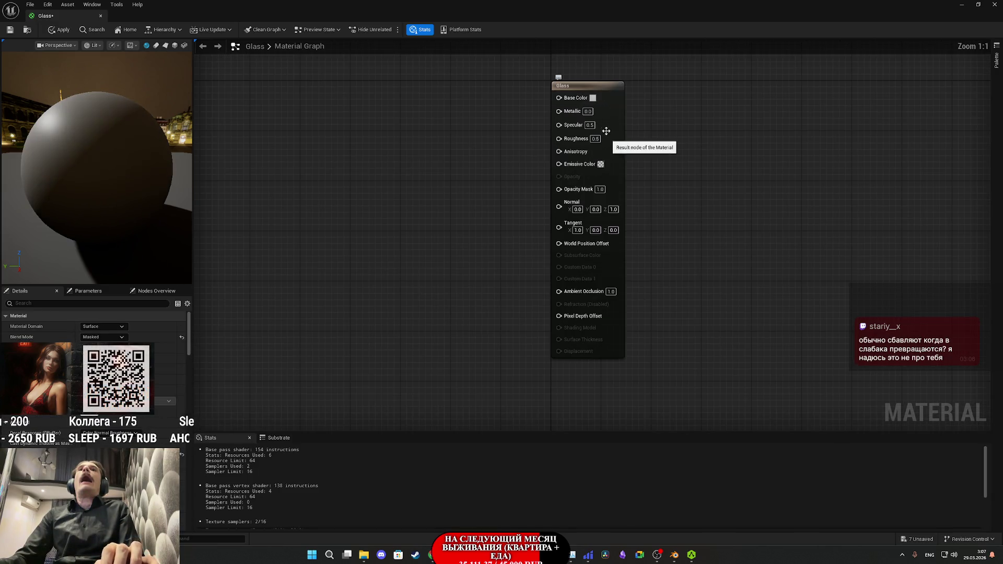
pyautogui.click(593, 99)
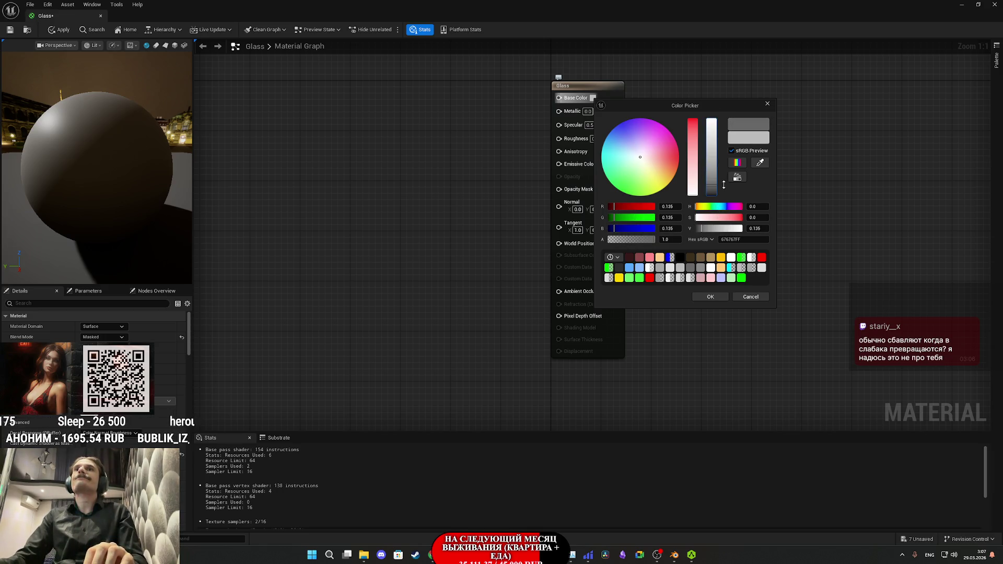
pyautogui.click(711, 297)
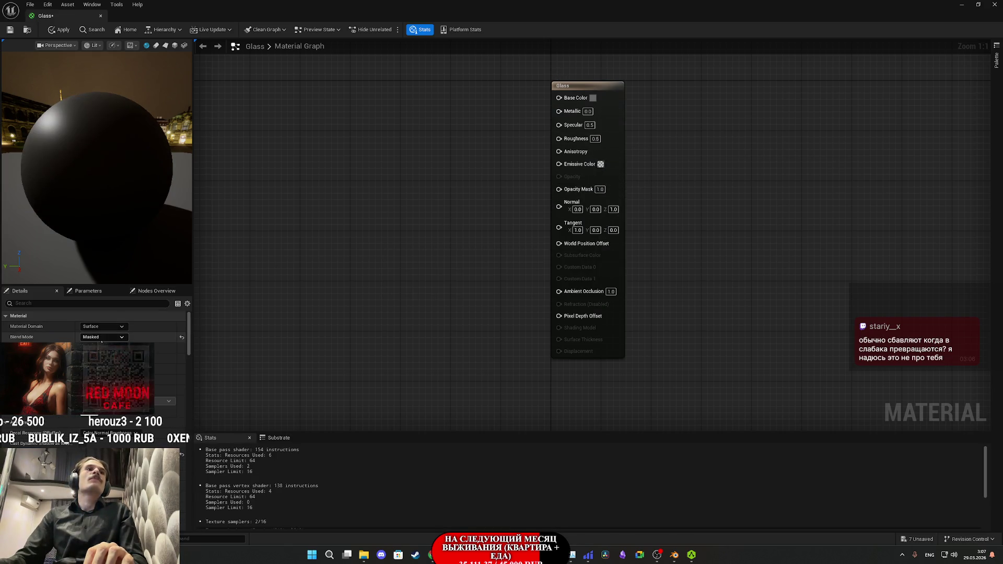
pyautogui.click(99, 370)
pyautogui.write('0.2')
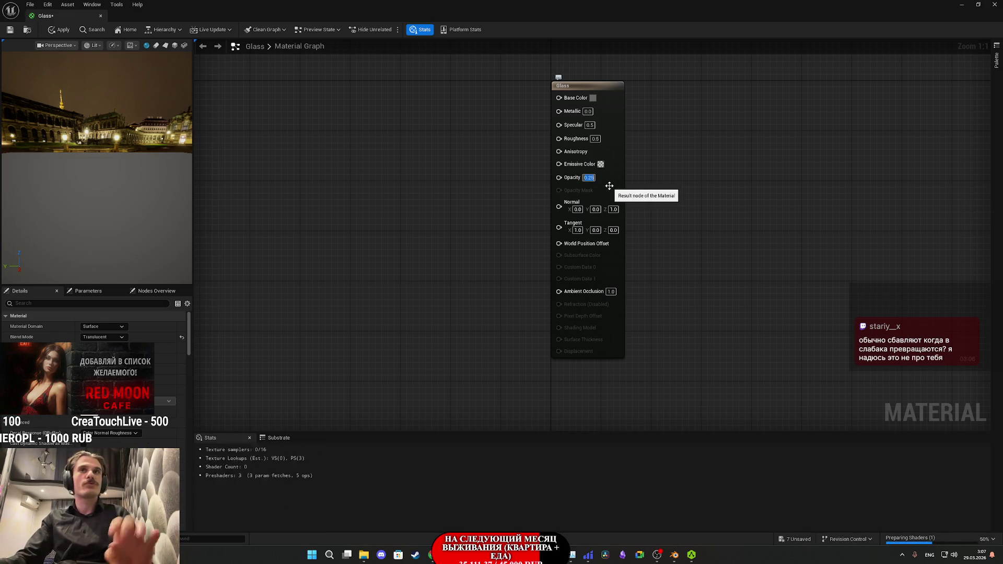
pyautogui.write('5')
pyautogui.press('Return')
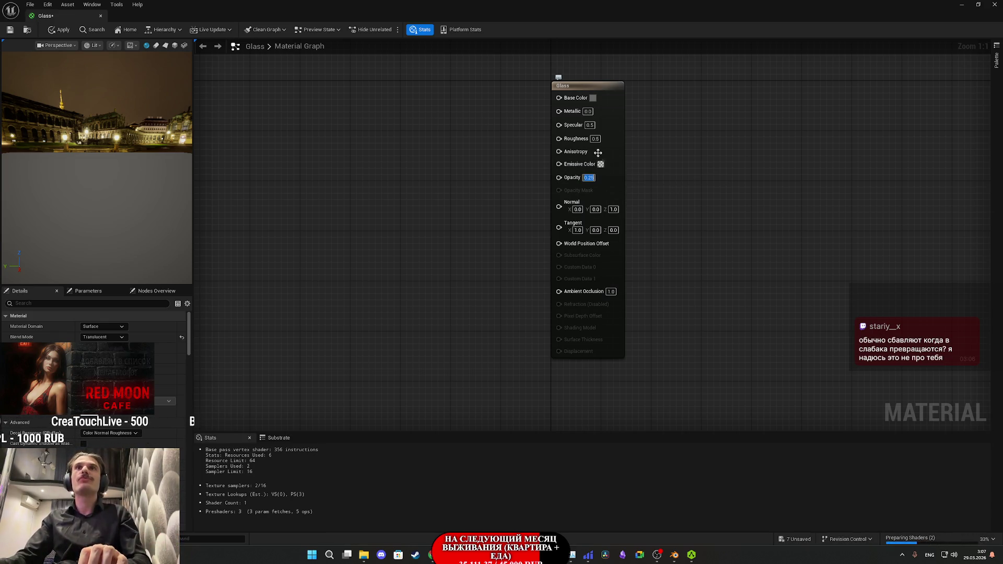
pyautogui.click(595, 138)
pyautogui.write('0.25')
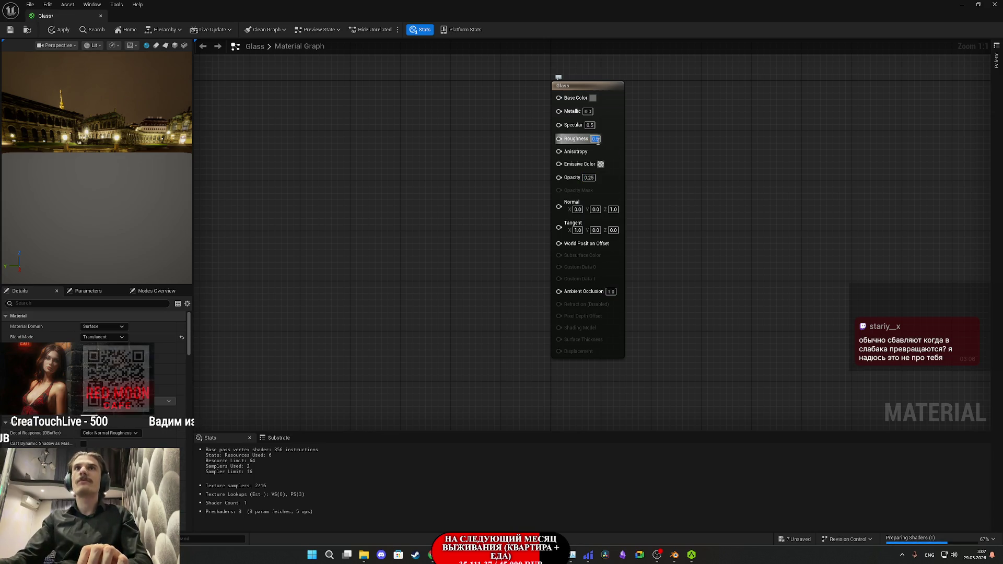
pyautogui.press('Return')
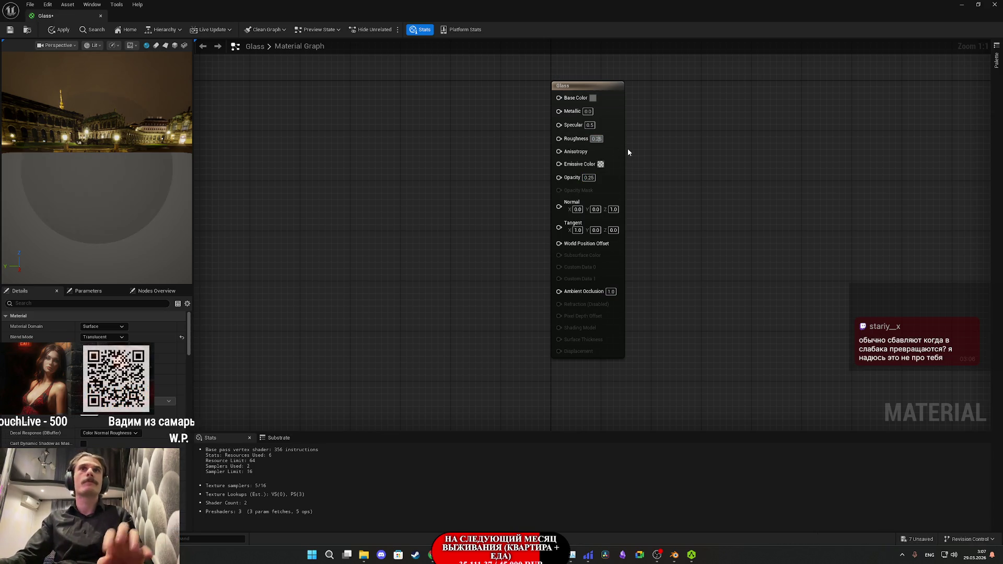
pyautogui.moveTo(93, 165)
pyautogui.mouseDown()
pyautogui.moveTo(104, 163)
pyautogui.moveTo(93, 162)
pyautogui.moveTo(95, 139)
pyautogui.moveTo(111, 157)
pyautogui.mouseUp()
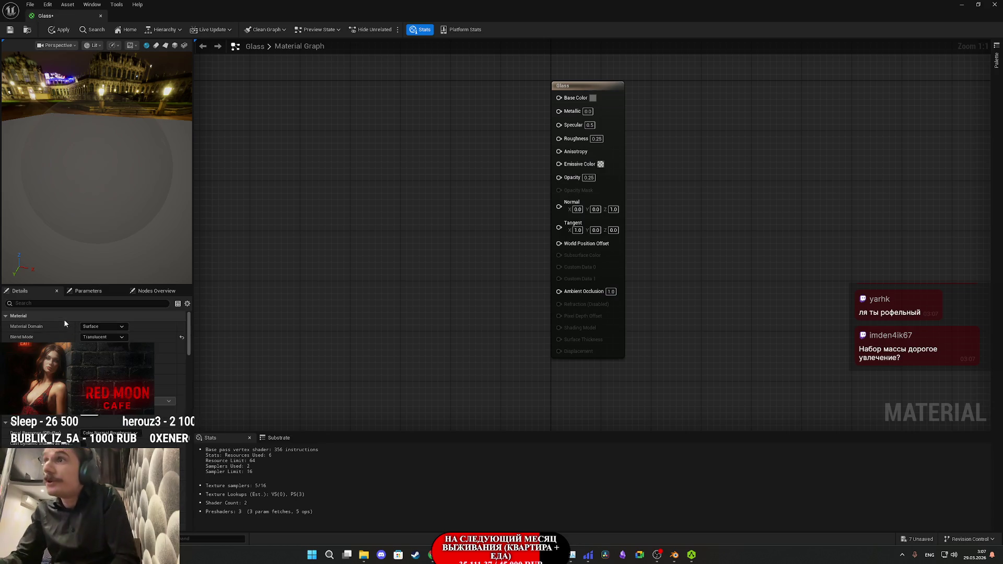
pyautogui.scroll(-5, 95, 315)
pyautogui.scroll(5, 94, 471)
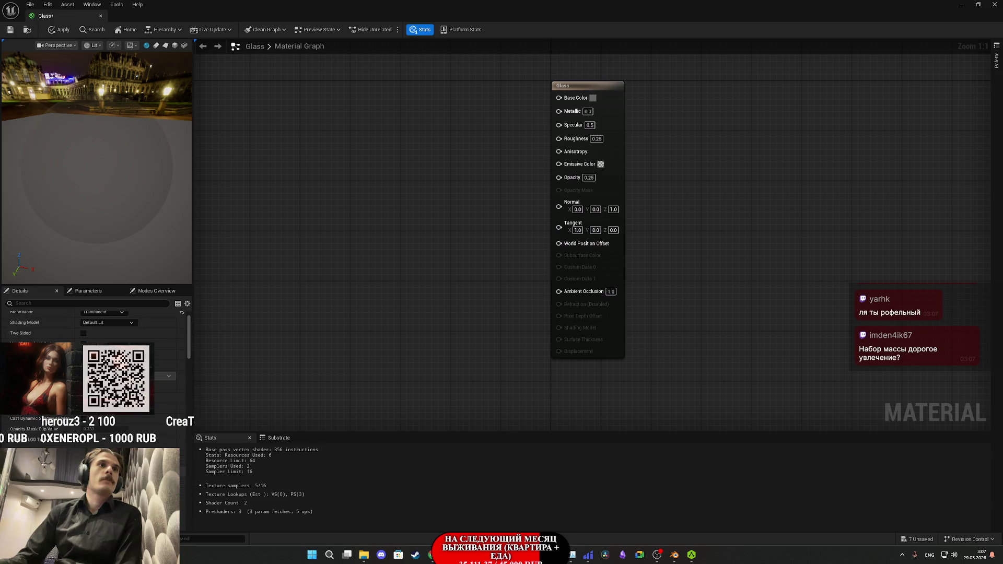
pyautogui.scroll(1, 94, 324)
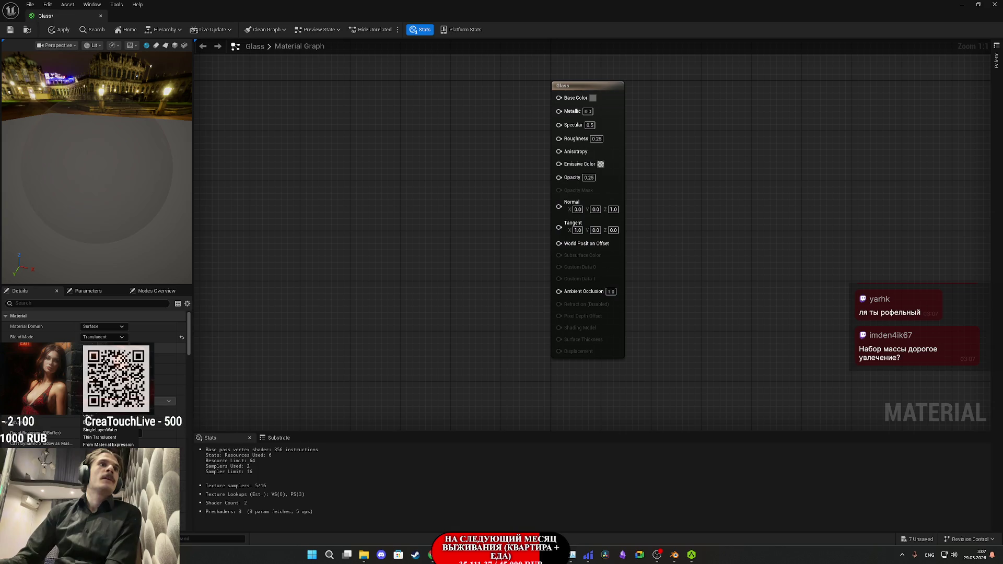
pyautogui.scroll(-5, 94, 324)
pyautogui.scroll(-3, 94, 324)
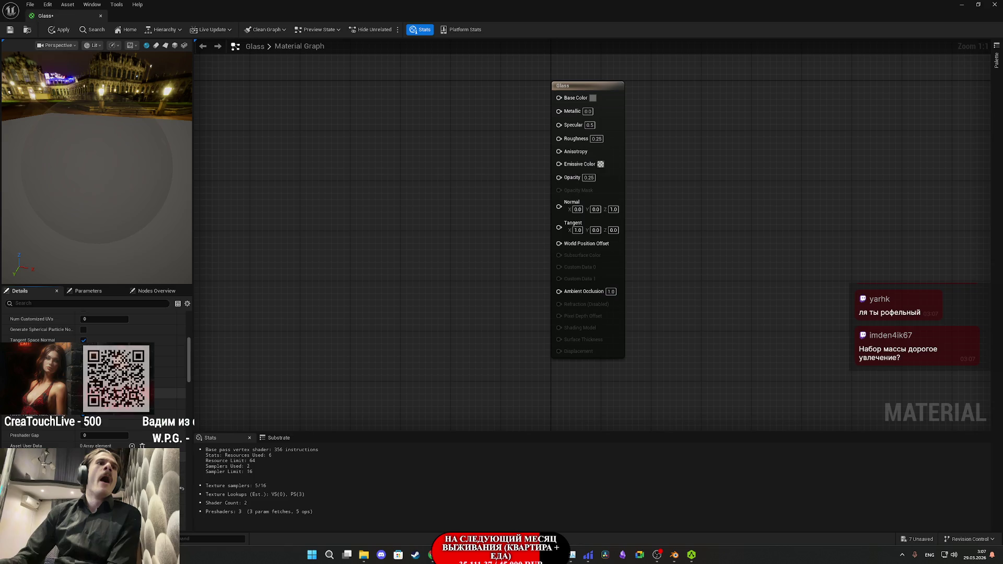
pyautogui.scroll(-3, 94, 324)
pyautogui.scroll(-5, 94, 324)
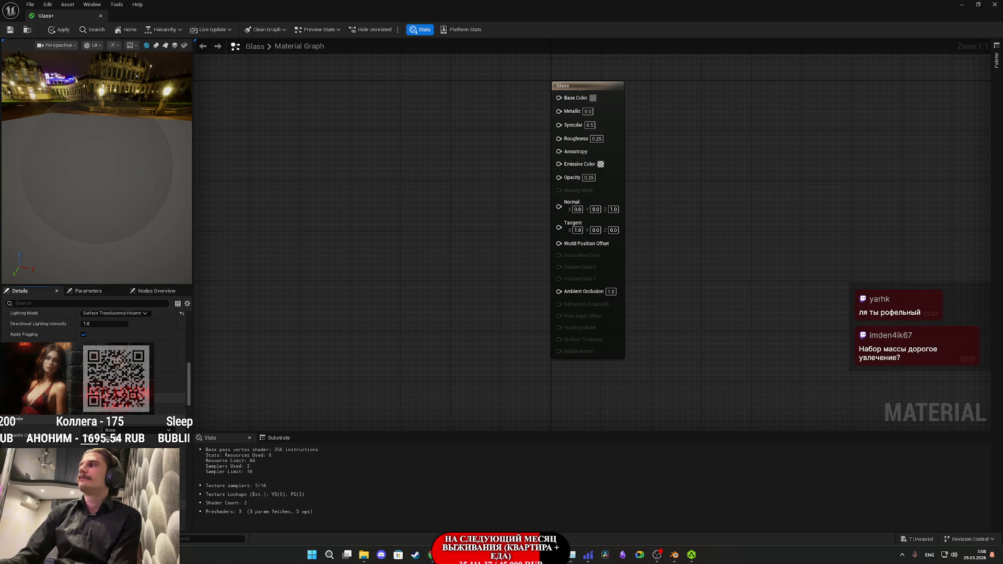
pyautogui.scroll(-5, 94, 324)
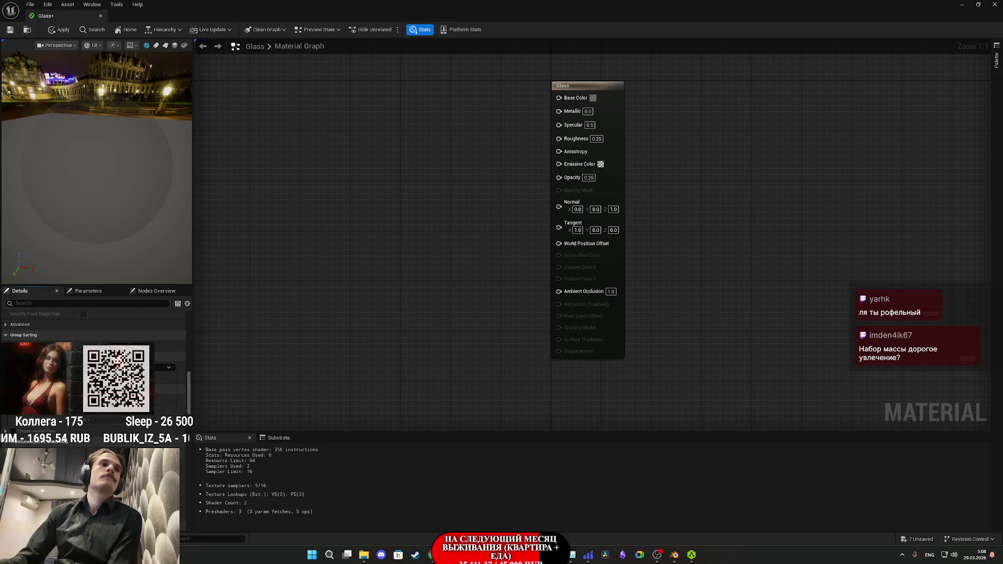
pyautogui.scroll(-5, 94, 366)
pyautogui.scroll(-5, 94, 334)
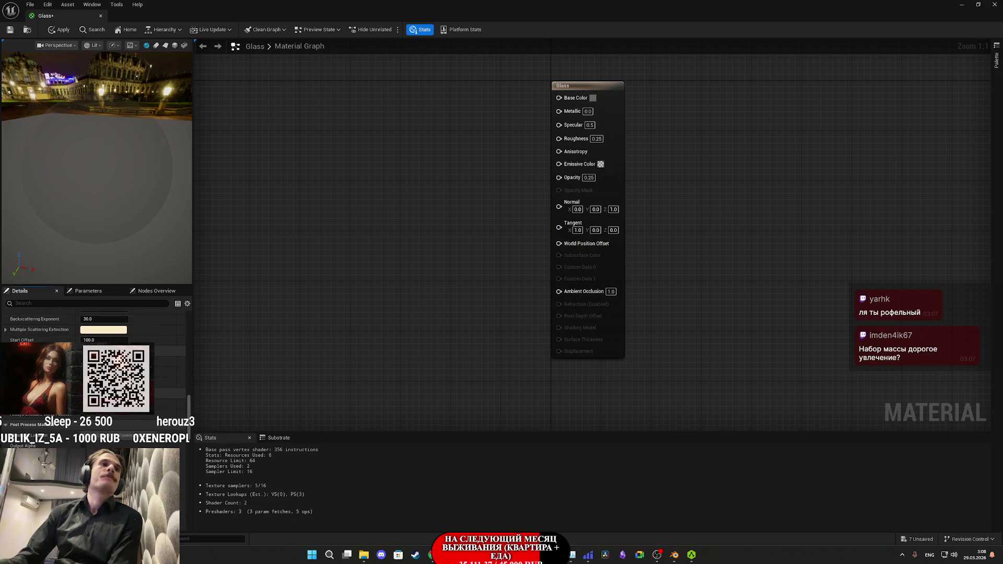
pyautogui.scroll(-5, 94, 335)
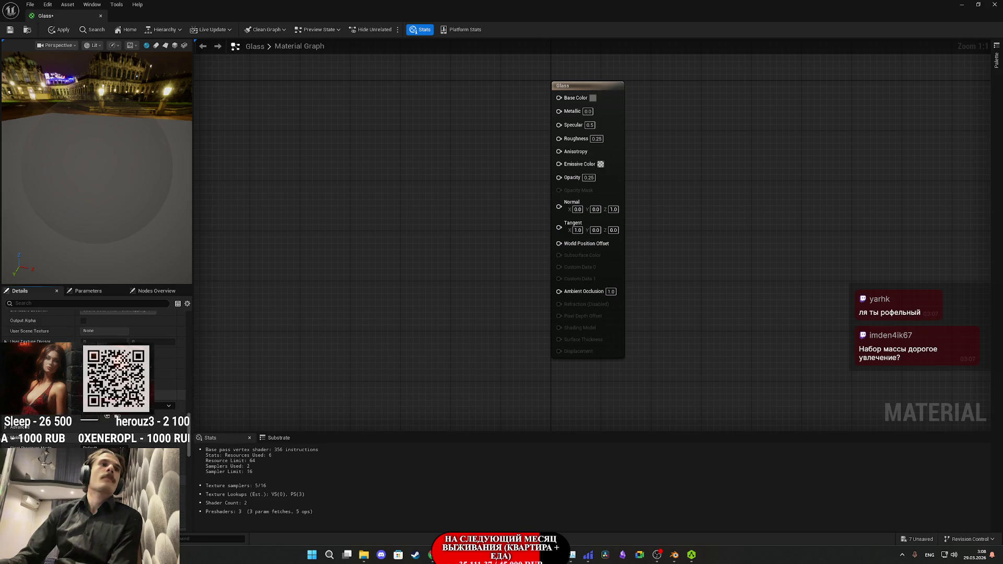
pyautogui.scroll(-5, 94, 323)
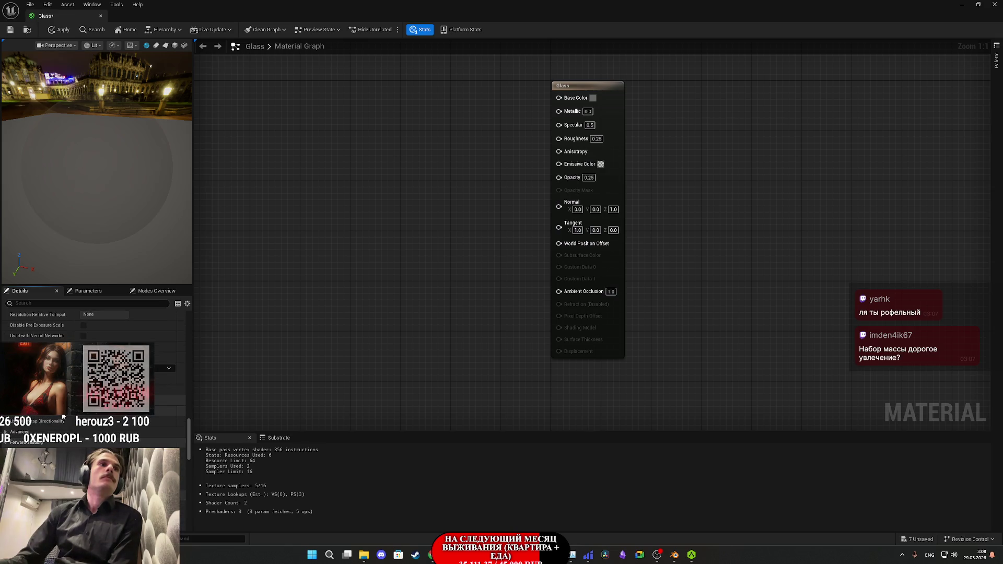
pyautogui.scroll(-5, 61, 416)
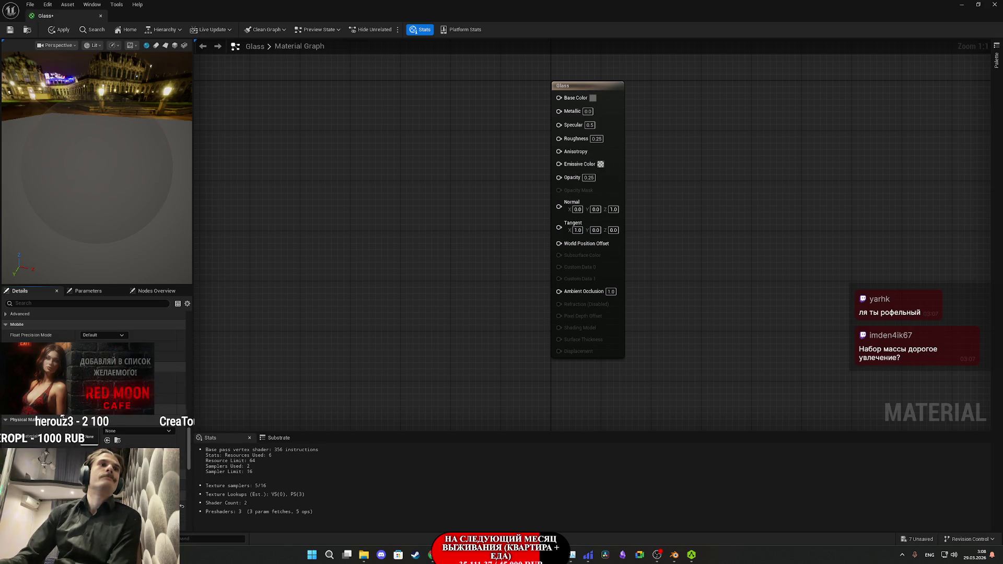
pyautogui.scroll(5, 61, 416)
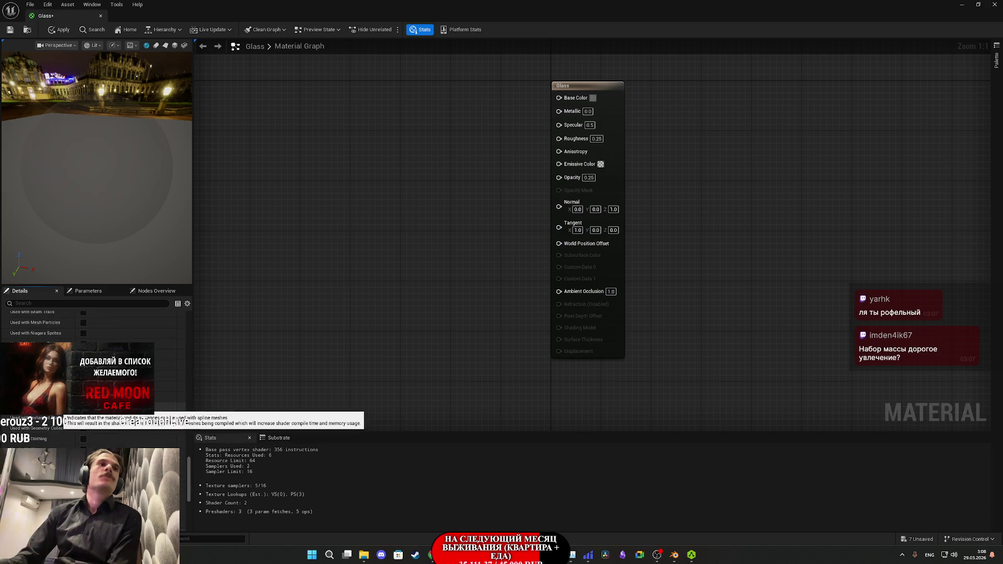
pyautogui.scroll(-3, 61, 416)
pyautogui.scroll(-5, 61, 416)
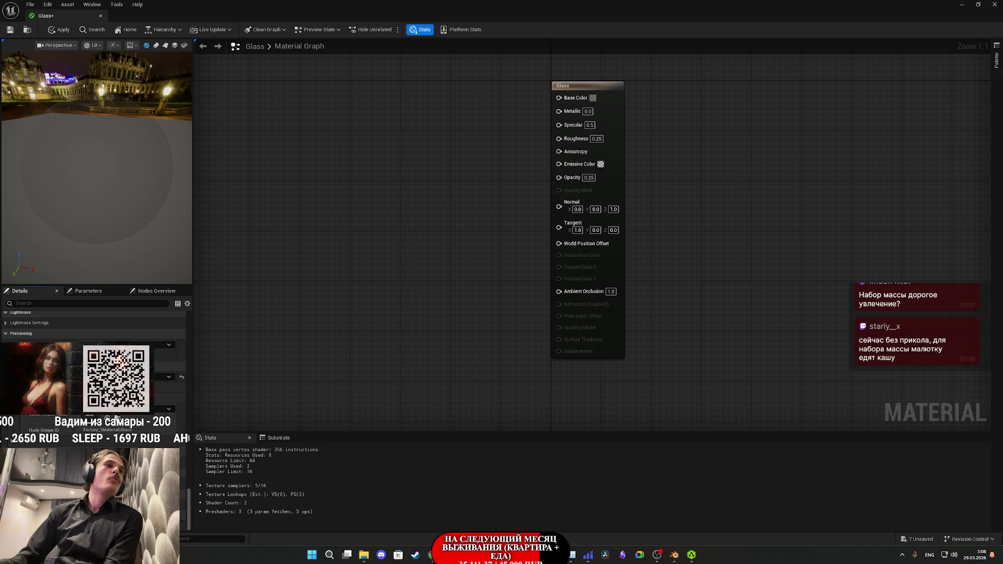
pyautogui.scroll(5, 94, 365)
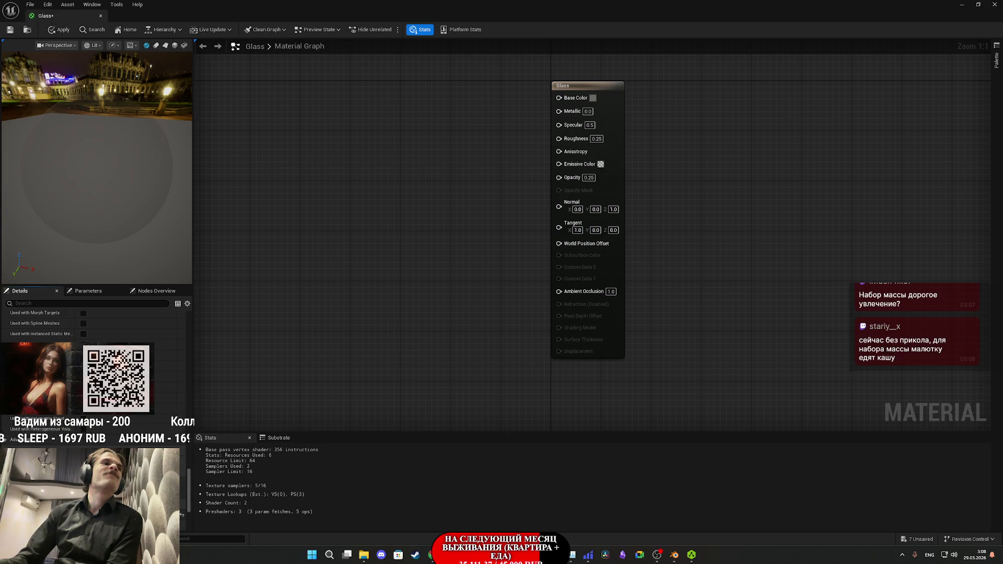
pyautogui.scroll(-5, 94, 327)
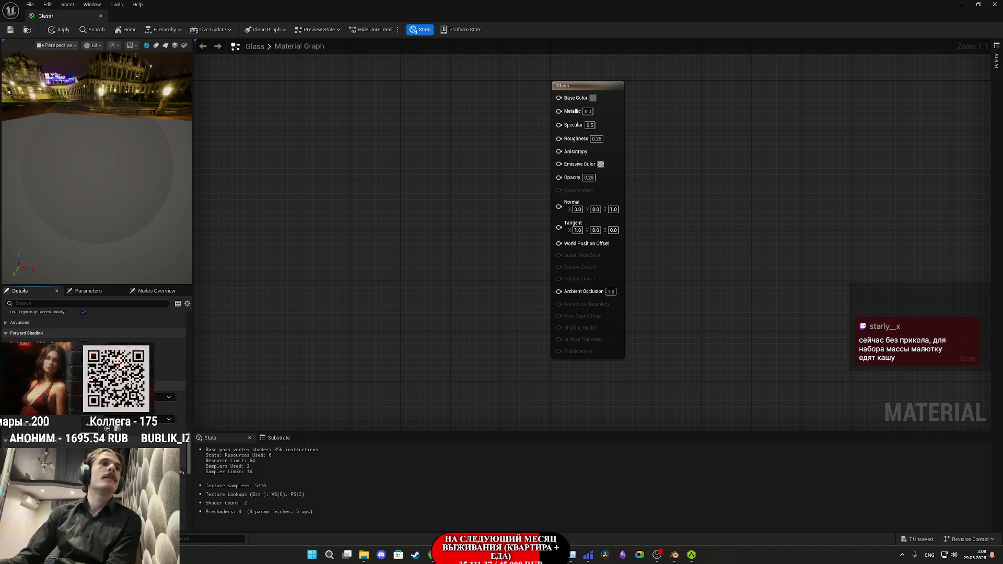
pyautogui.scroll(-3, 94, 324)
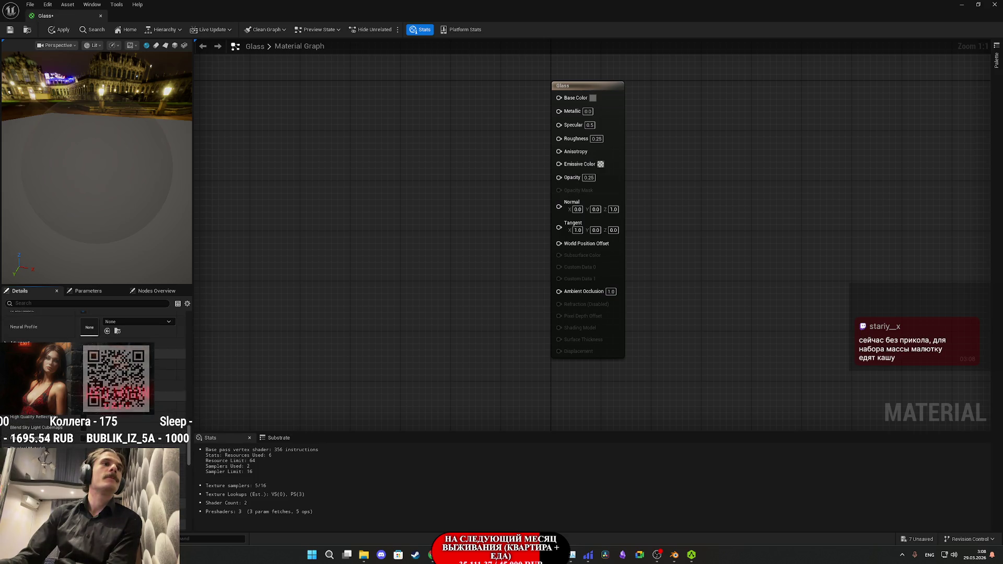
pyautogui.scroll(2, 94, 324)
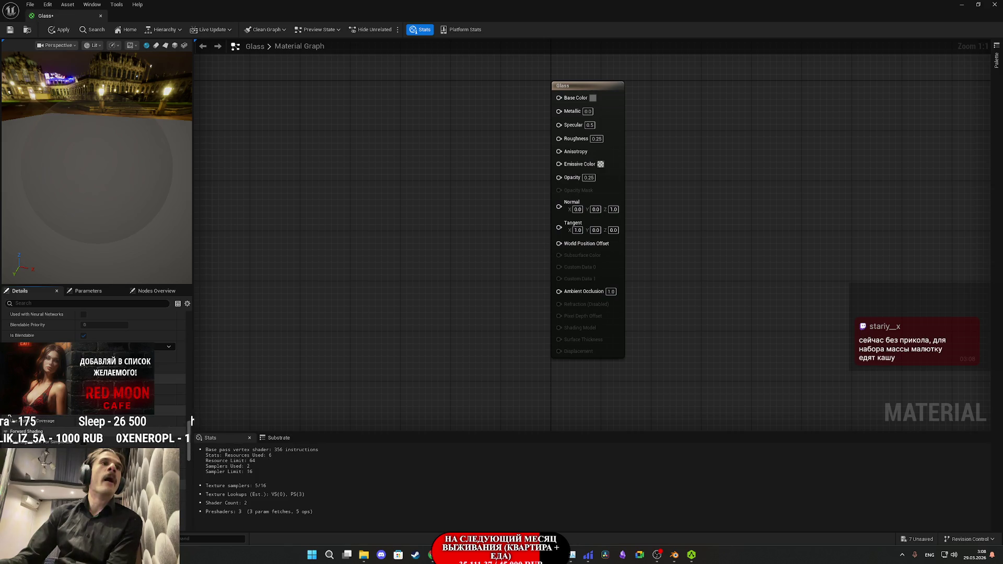
pyautogui.scroll(5, 21, 416)
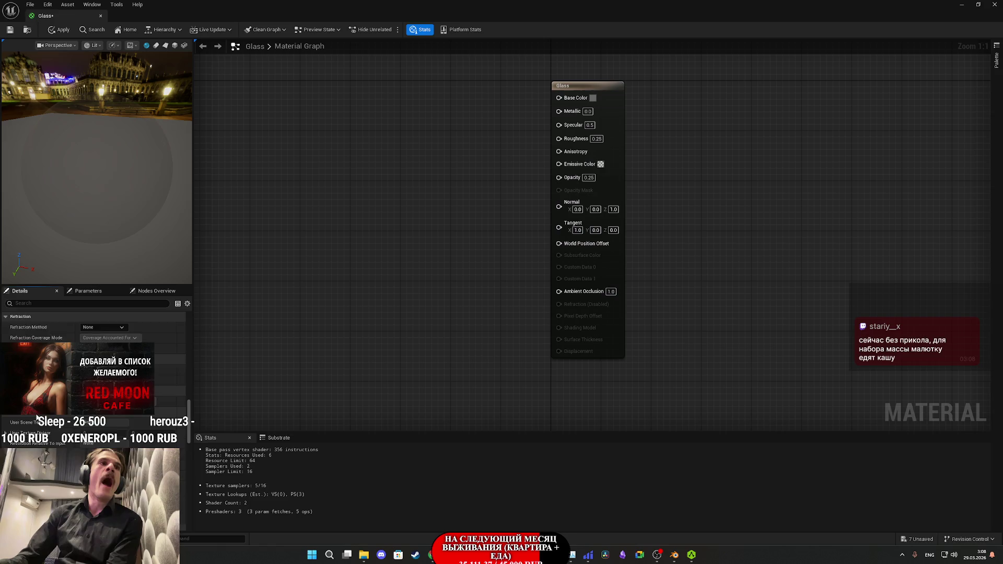
pyautogui.scroll(3, 39, 418)
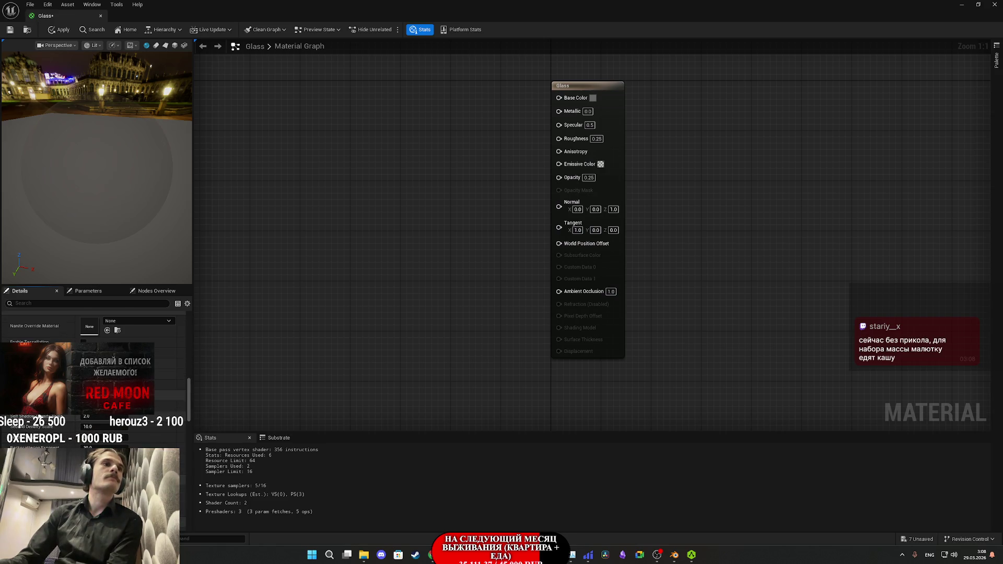
pyautogui.scroll(-3, 71, 444)
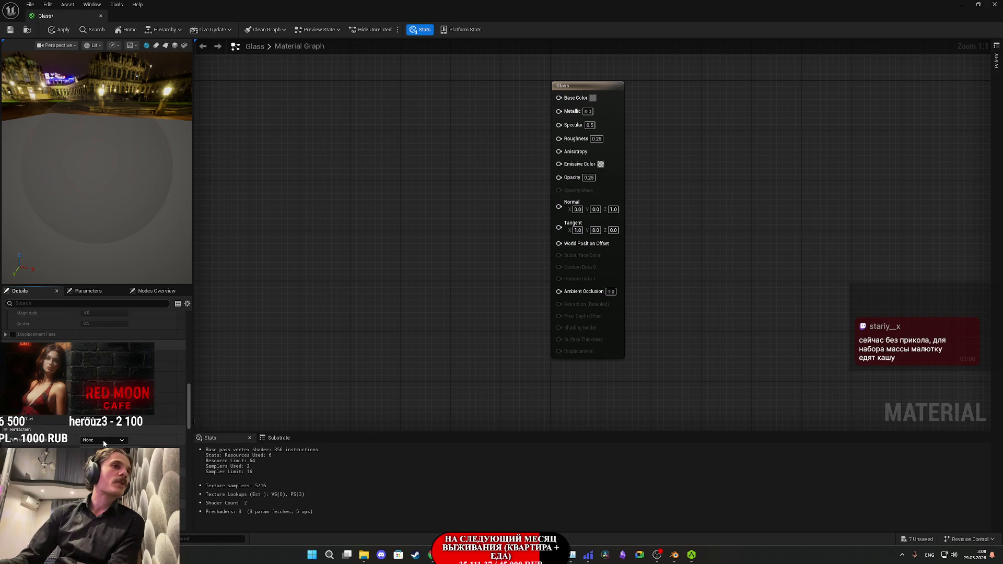
pyautogui.scroll(3, 71, 444)
pyautogui.scroll(3, 71, 444)
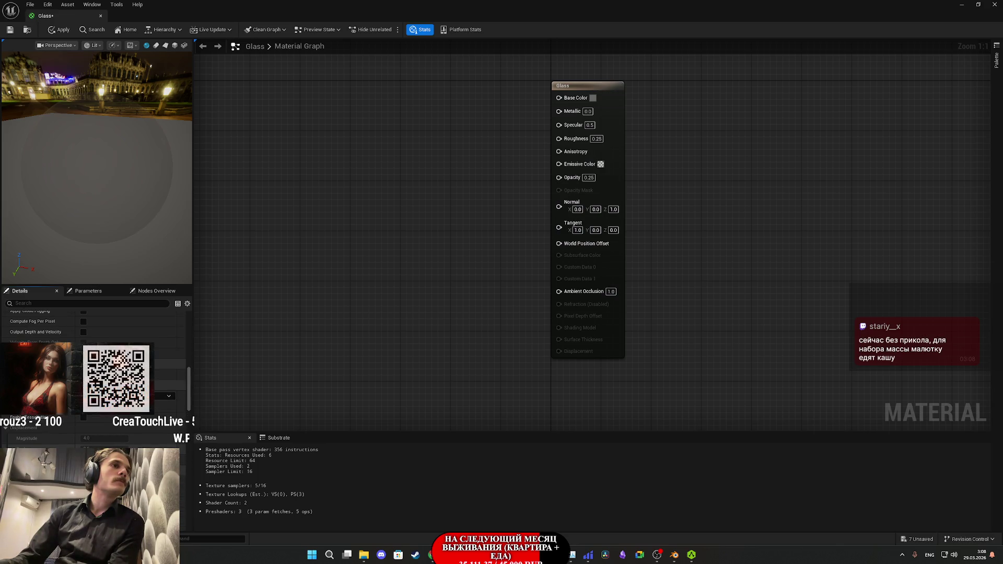
pyautogui.scroll(-3, 58, 437)
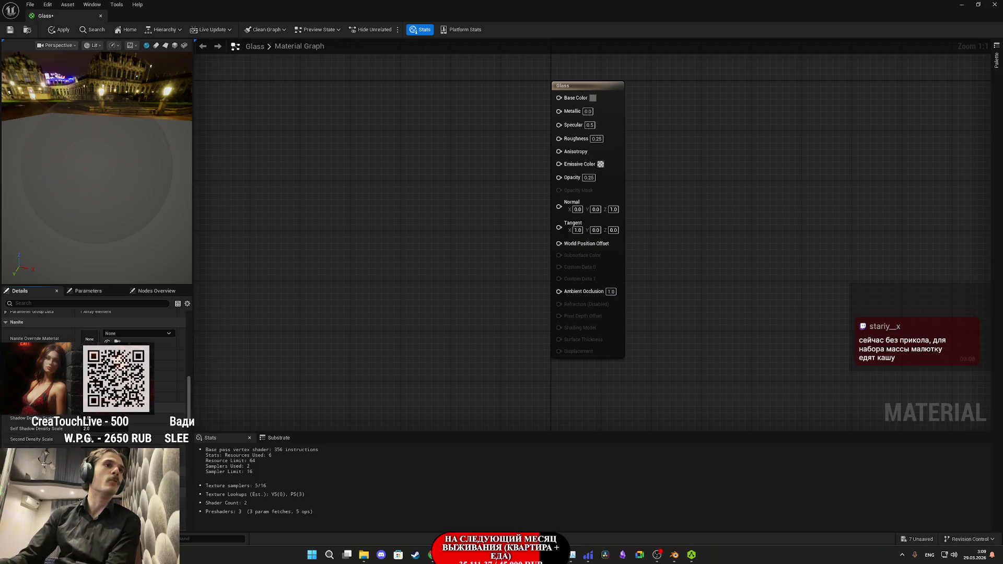
pyautogui.scroll(3, 38, 323)
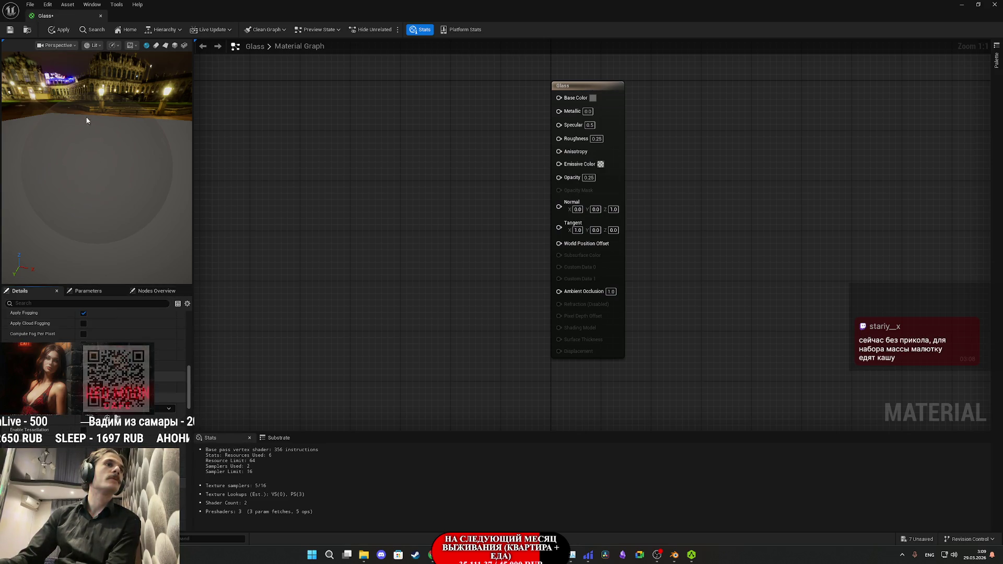
pyautogui.scroll(1, 56, 328)
pyautogui.scroll(5, 56, 325)
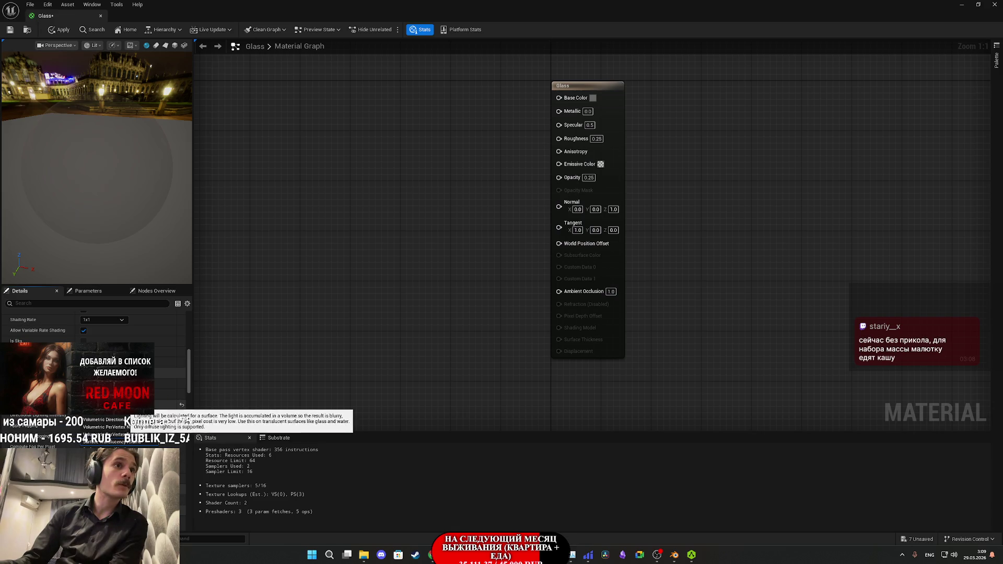
pyautogui.click(153, 416)
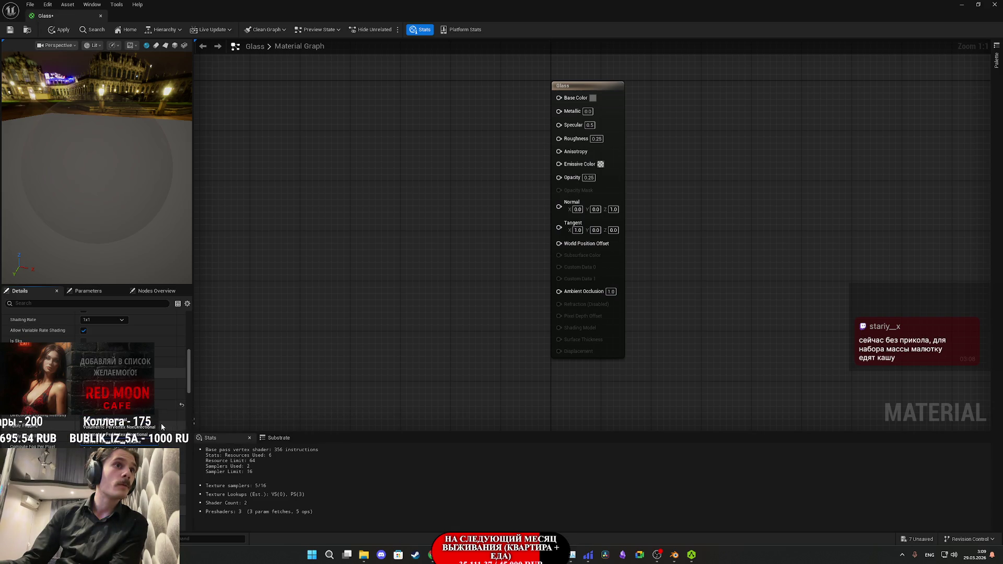
# Step: Change the Glass material's Translucency Lighting Mode, check the preview, and save it
pyautogui.click(112, 442)
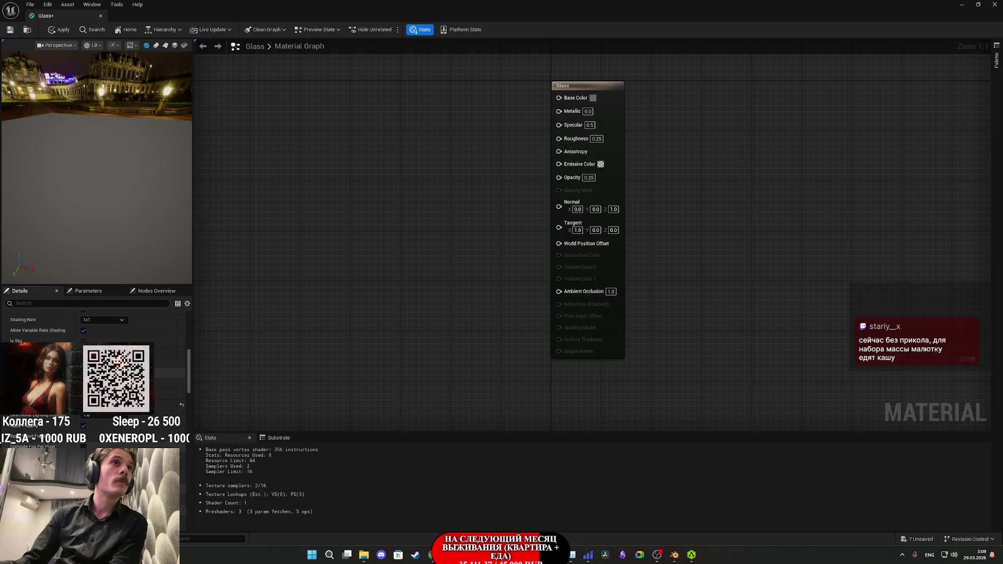
pyautogui.moveTo(104, 198); pyautogui.dragTo(83, 212)
pyautogui.click(120, 405)
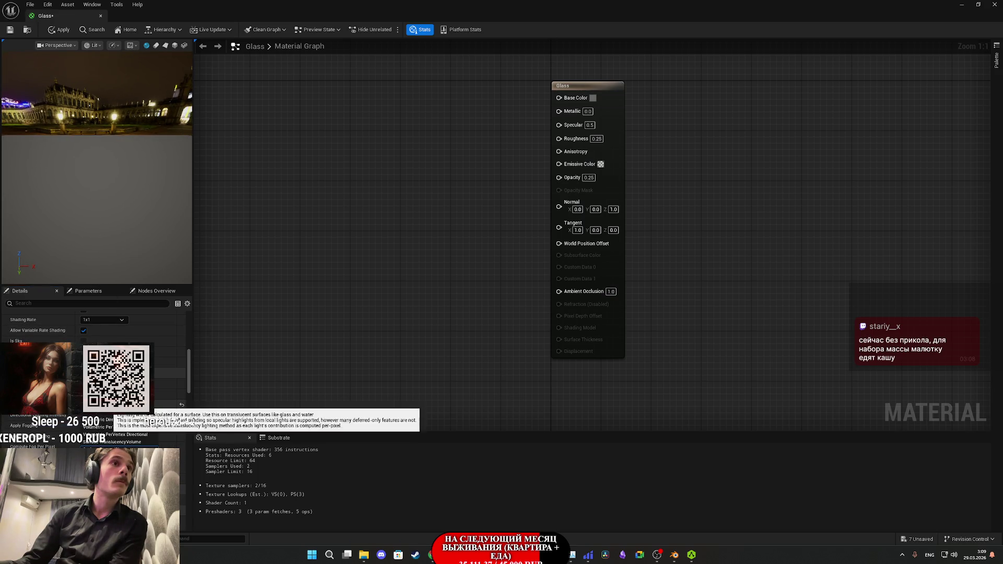
pyautogui.click(156, 438)
pyautogui.moveTo(83, 211)
pyautogui.mouseDown()
pyautogui.moveTo(63, 211)
pyautogui.moveTo(83, 211)
pyautogui.mouseUp()
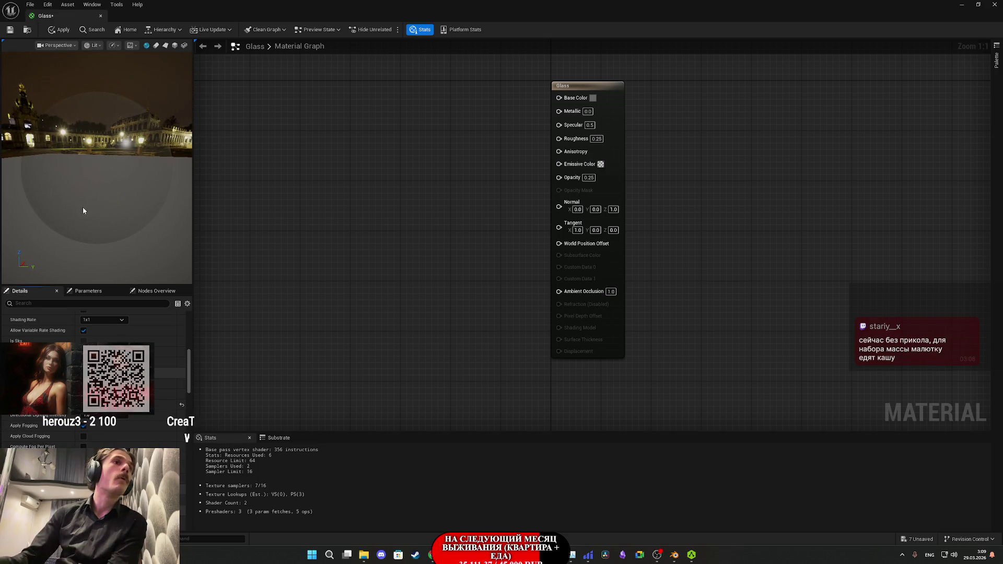
pyautogui.click(6, 31)
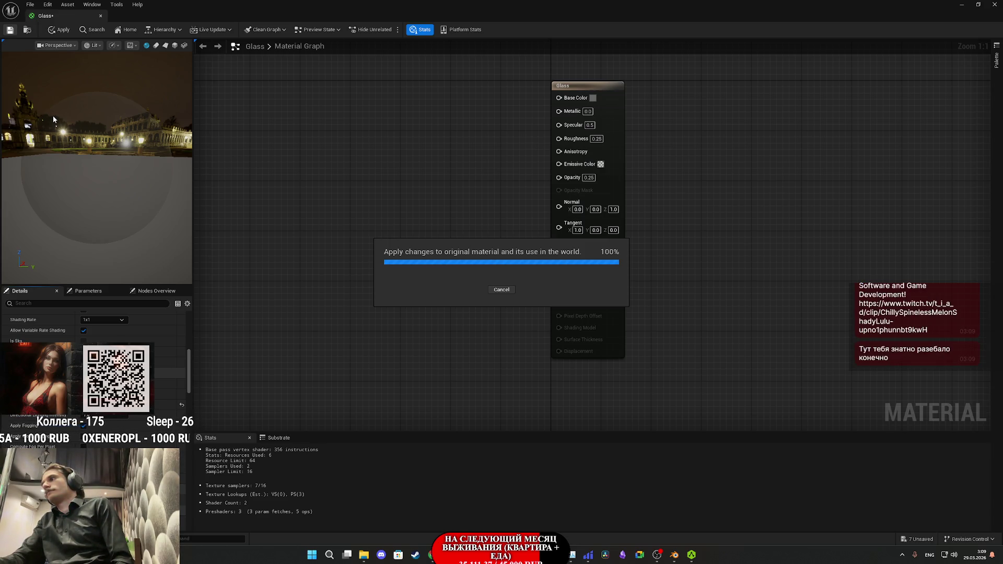
pyautogui.moveTo(432, 555)
pyautogui.click(477, 494)
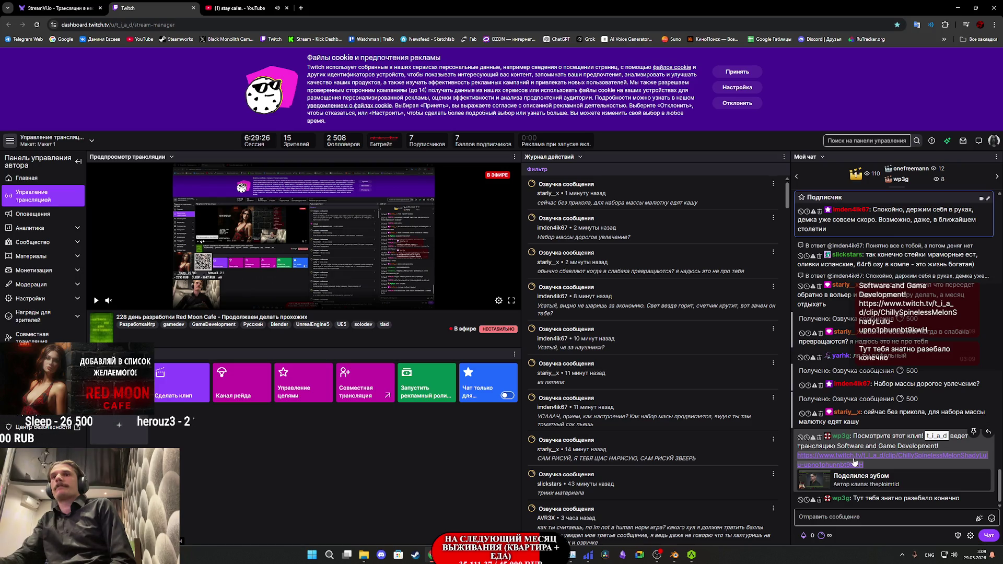
# Step: View the clip linked in Twitch chat in a new tab, then return to Unreal Engine
pyautogui.middleClick(853, 459)
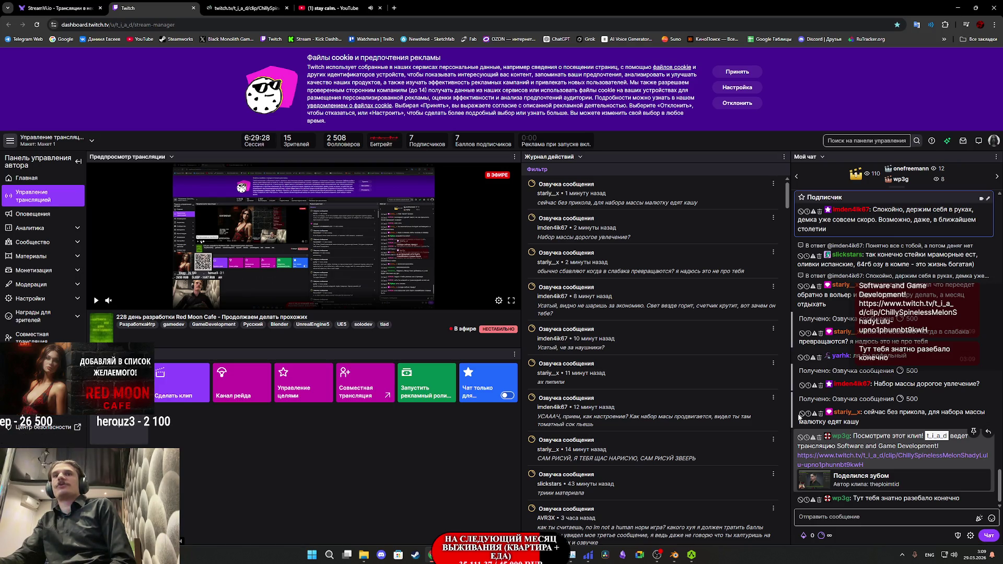
pyautogui.click(259, 4)
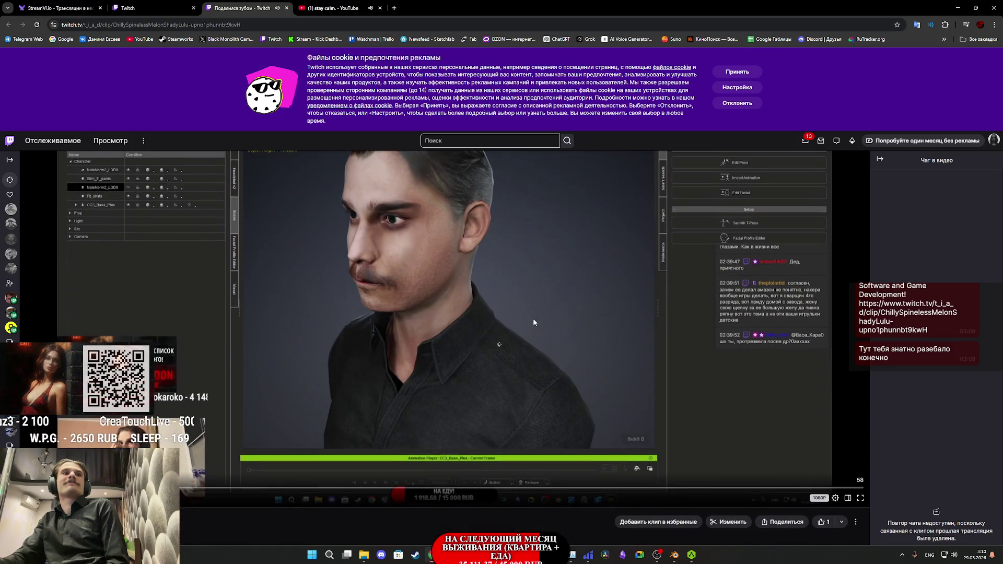
pyautogui.scroll(-1, 531, 315)
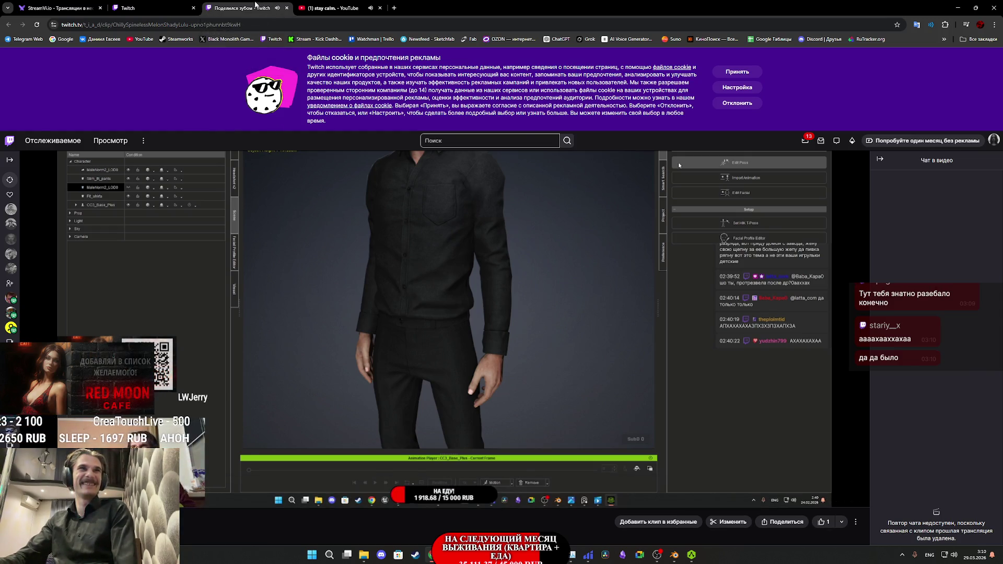
pyautogui.click(166, 6)
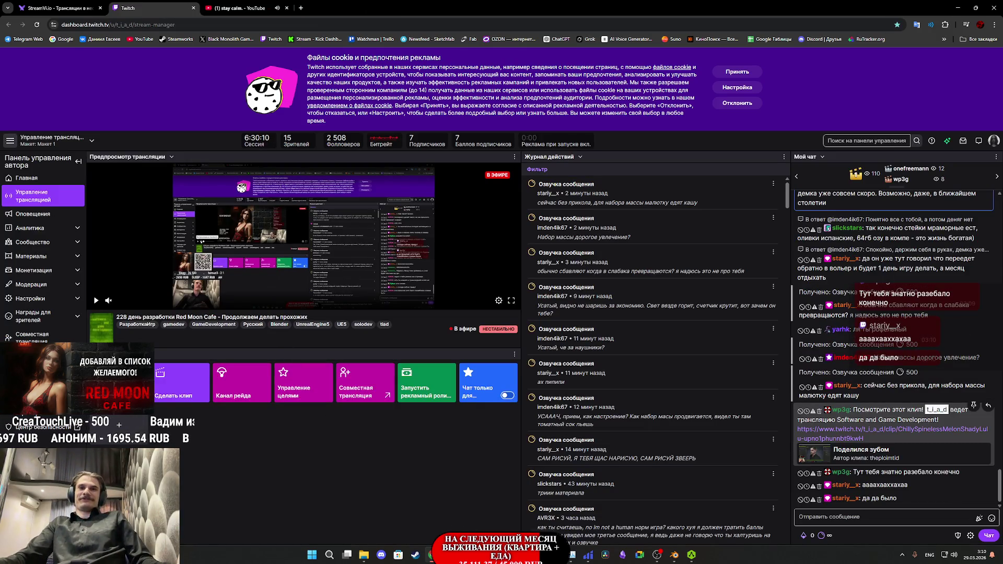
pyautogui.moveTo(519, 554)
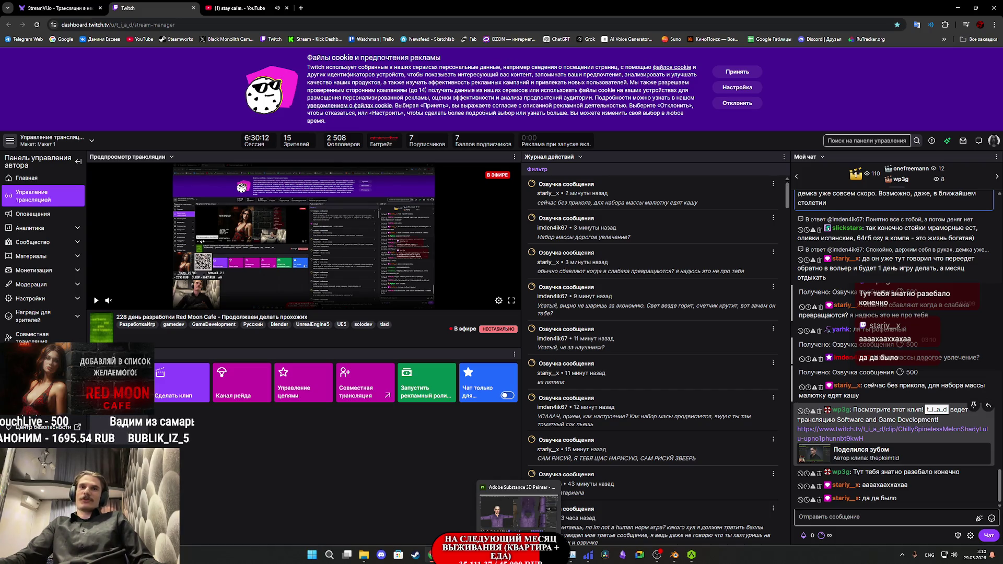
pyautogui.click(505, 506)
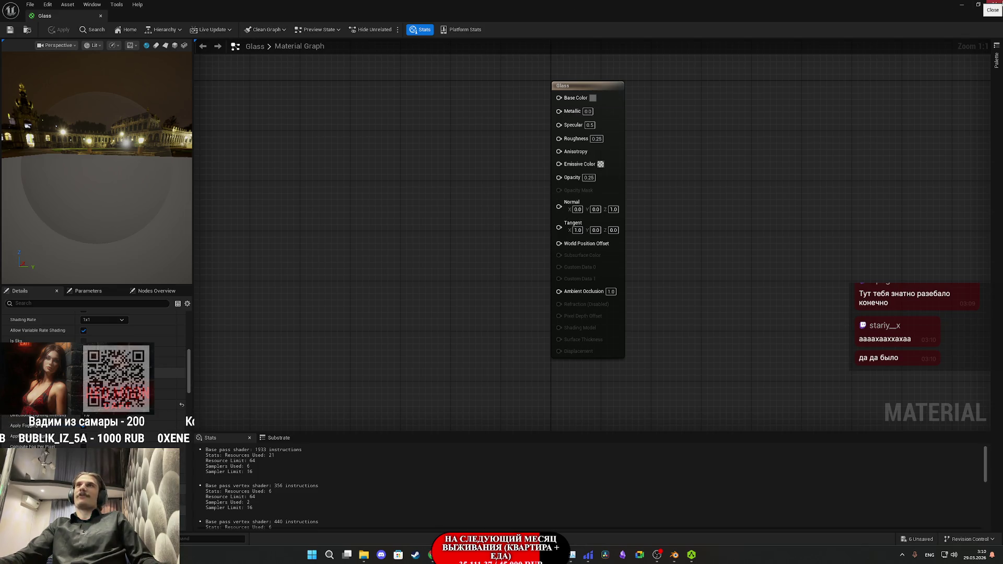
# Step: Close the Glass editor and force-delete the two animation sequences from IXBT1
pyautogui.click(994, 4)
pyautogui.click(510, 452)
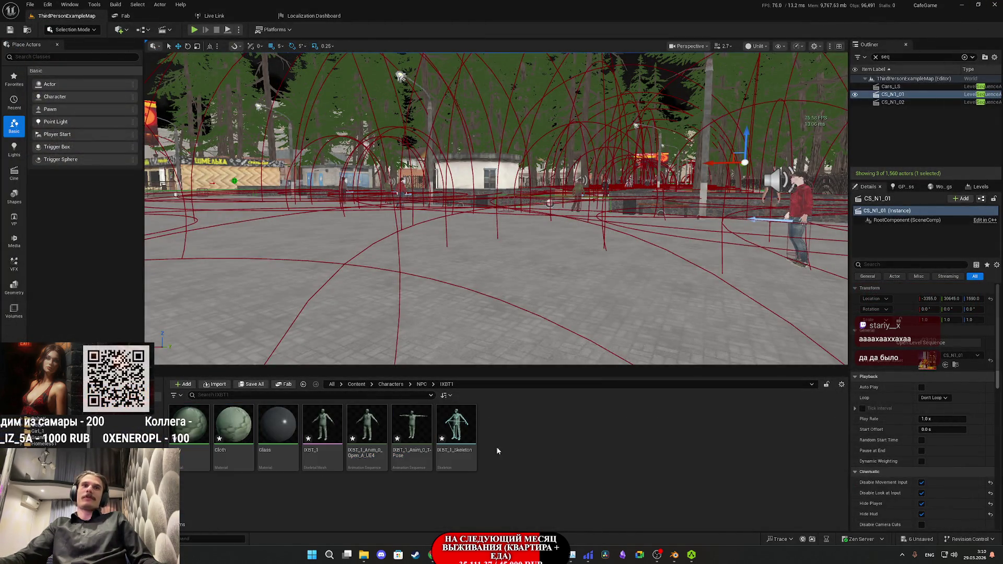
pyautogui.keyDown('ctrl'); pyautogui.click(367, 425); pyautogui.keyUp('ctrl')
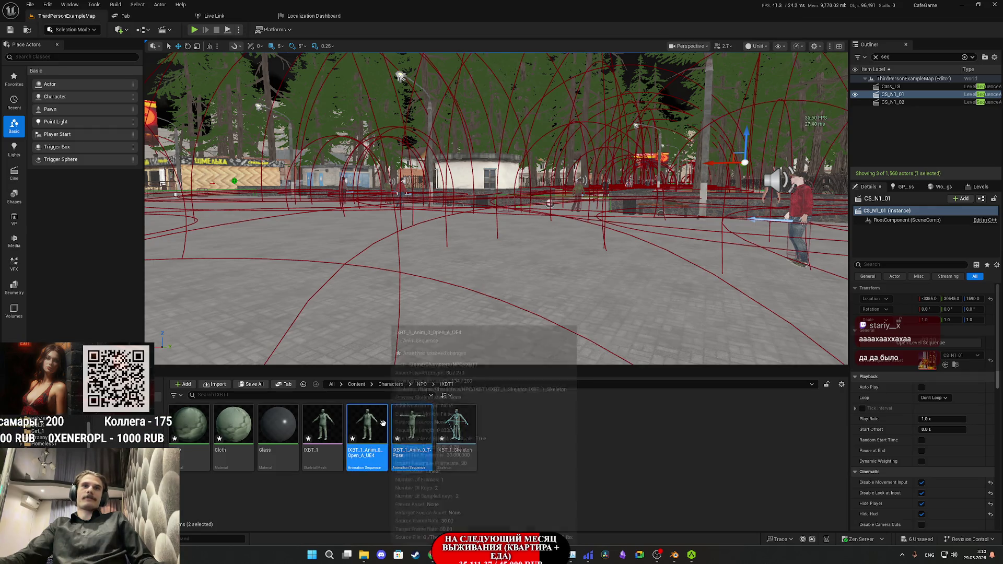
pyautogui.press('Delete')
pyautogui.click(453, 405)
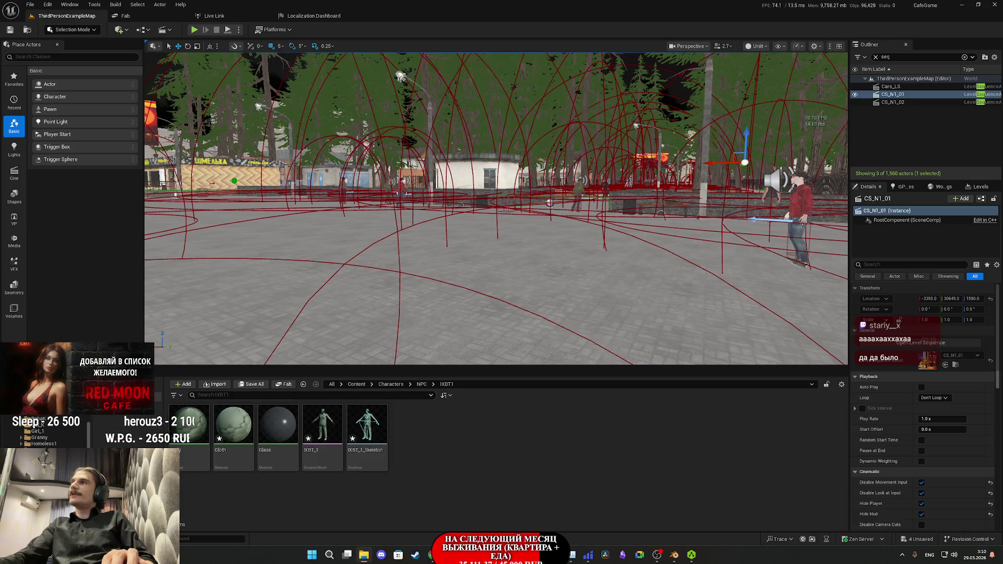
# Step: Import the Body and Cloth BaseColor and Normal textures into IXBT1
pyautogui.moveTo(673, 412); pyautogui.dragTo(571, 415)
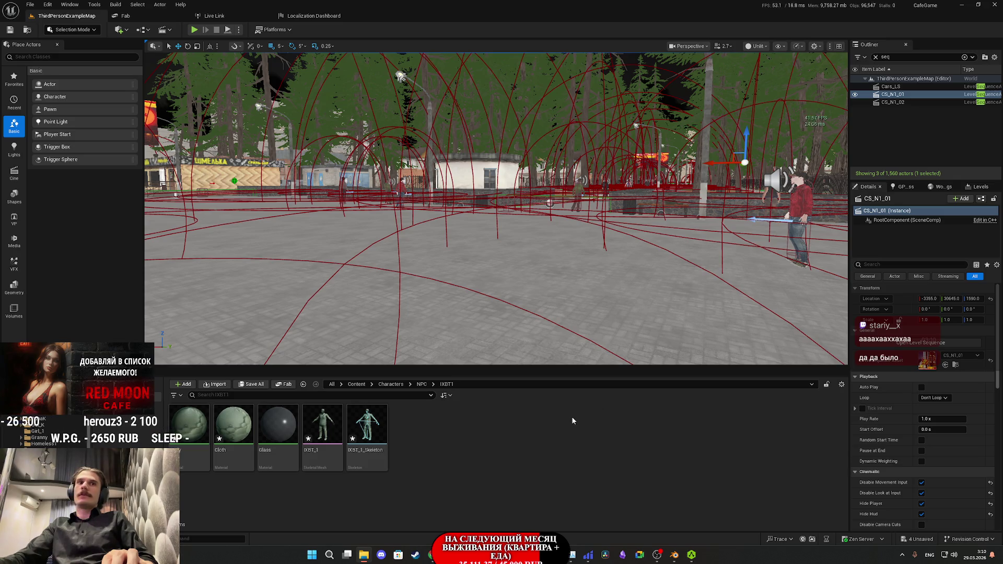
pyautogui.click(420, 428)
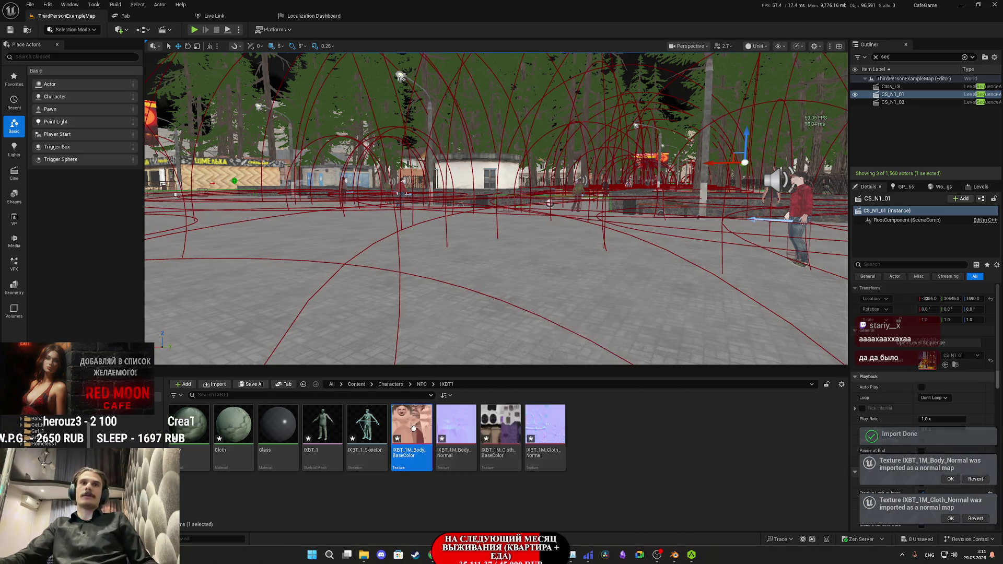
pyautogui.doubleClick(420, 428)
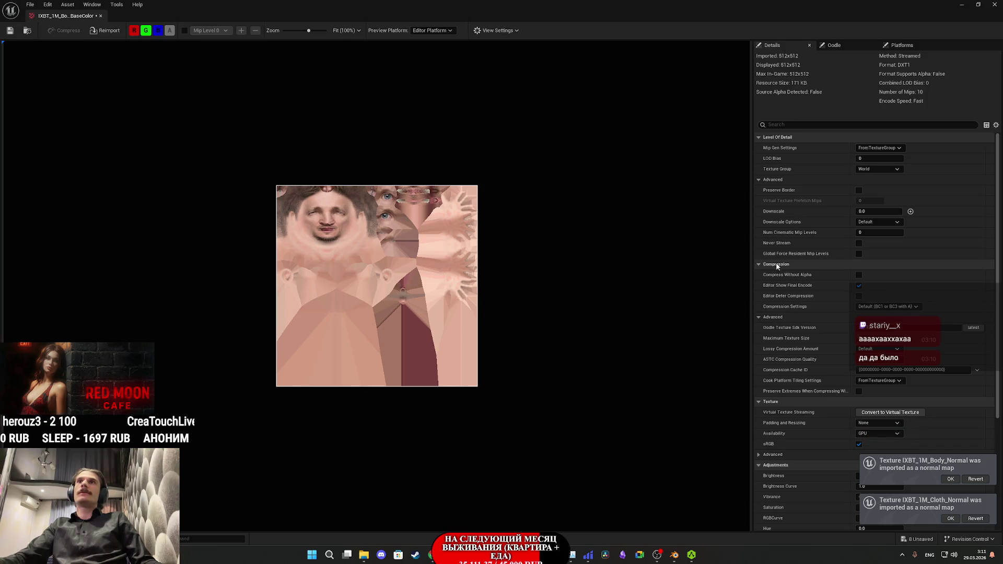
# Step: Set the Body BaseColor texture's Texture Group to 8 Bit Data and save it
pyautogui.click(877, 169)
pyautogui.scroll(-1, 876, 304)
pyautogui.scroll(-2, 877, 287)
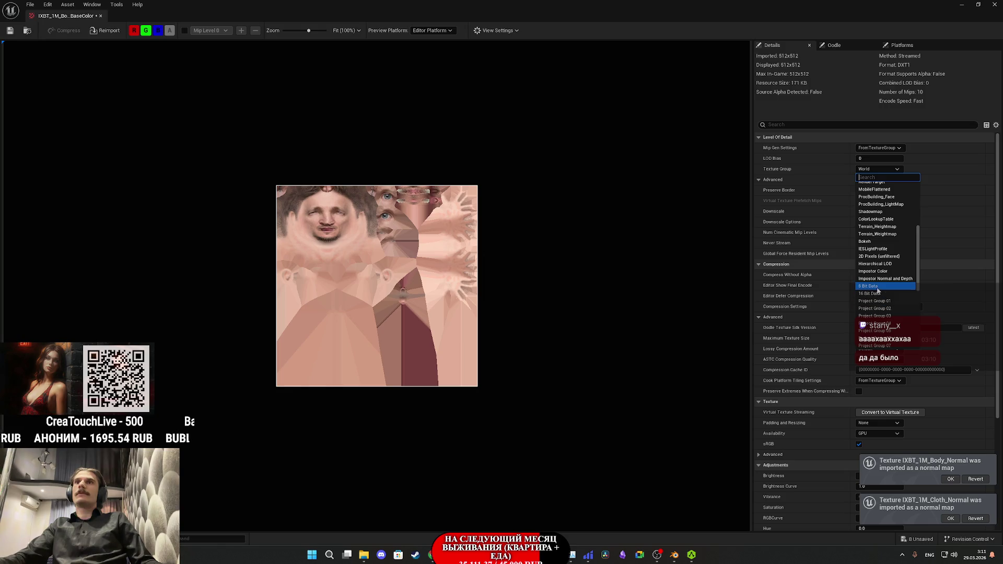
pyautogui.click(878, 287)
pyautogui.click(858, 444)
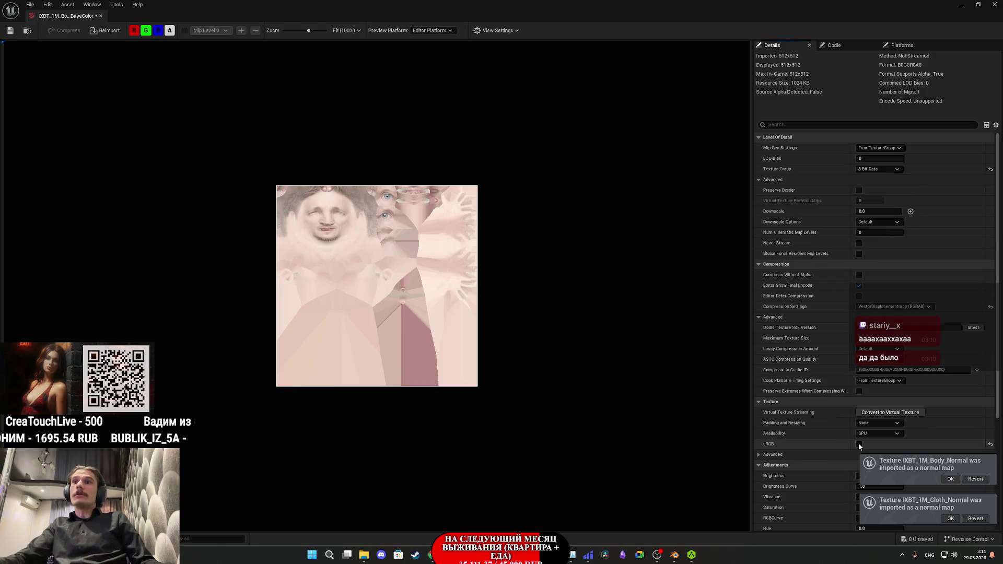
pyautogui.click(859, 444)
pyautogui.click(10, 30)
pyautogui.click(993, 4)
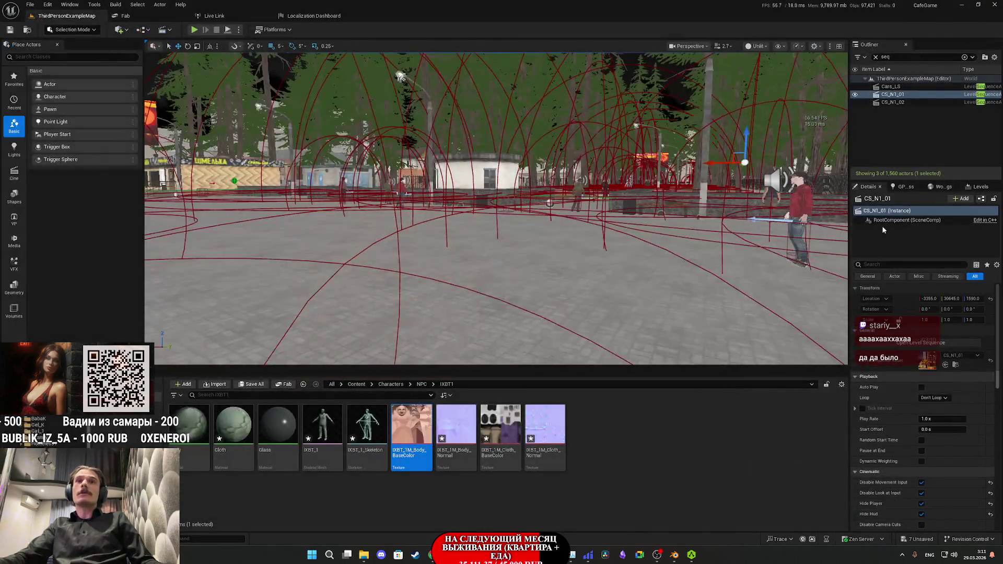
# Step: Set the Cloth BaseColor texture's Texture Group to 8 Bit Data
pyautogui.click(493, 428)
pyautogui.rightClick(494, 429)
pyautogui.click(538, 325)
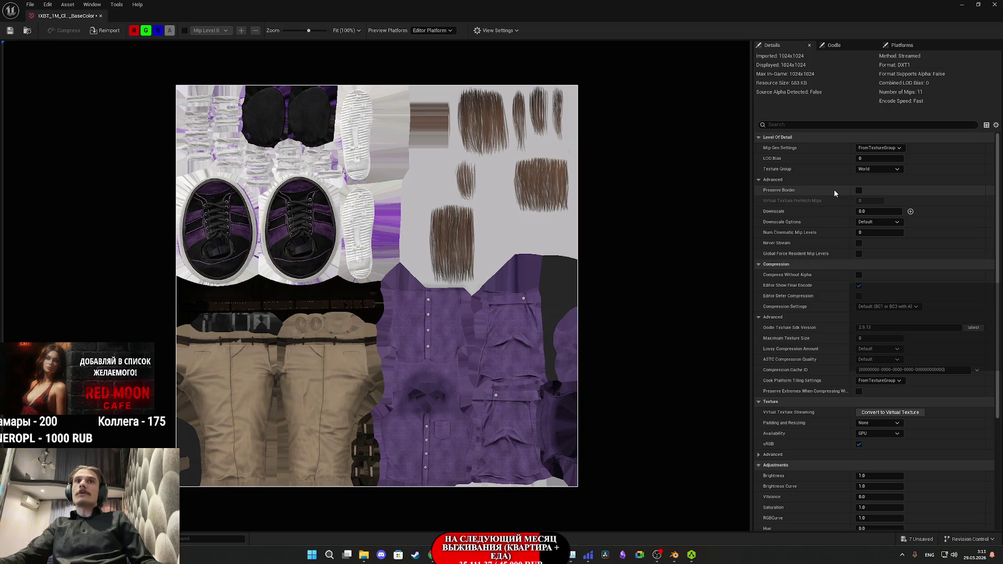
pyautogui.click(885, 169)
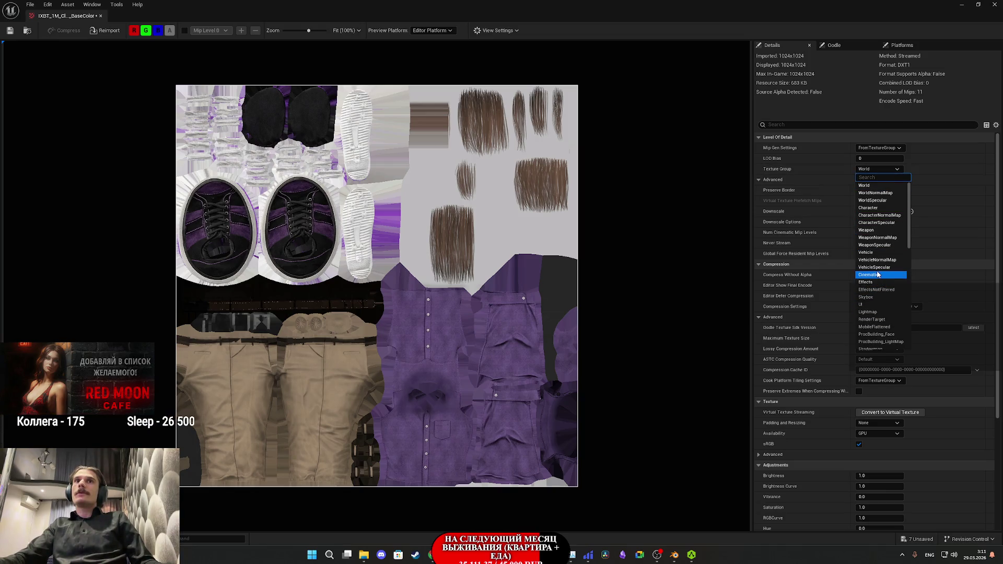
pyautogui.scroll(-4, 876, 277)
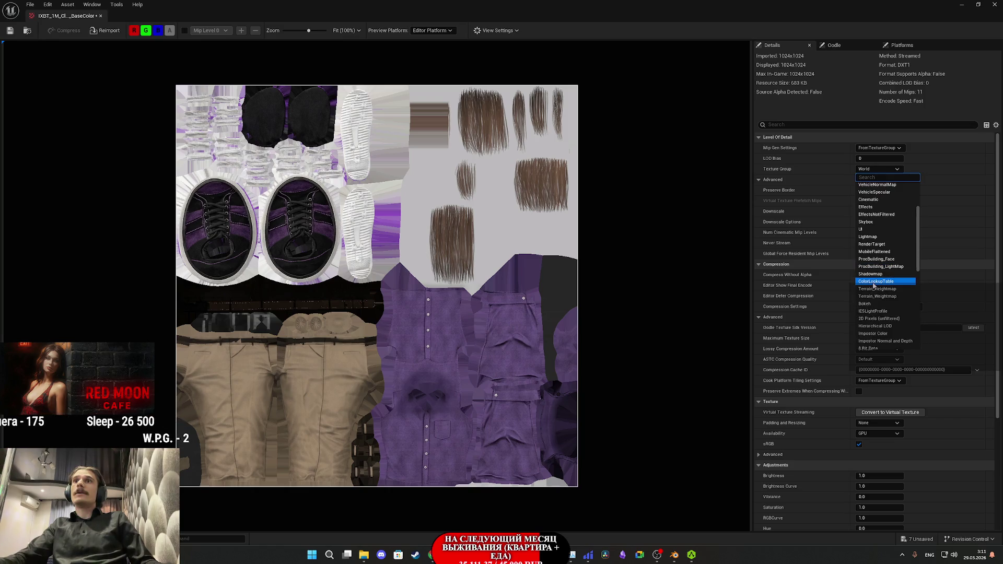
pyautogui.scroll(-3, 874, 286)
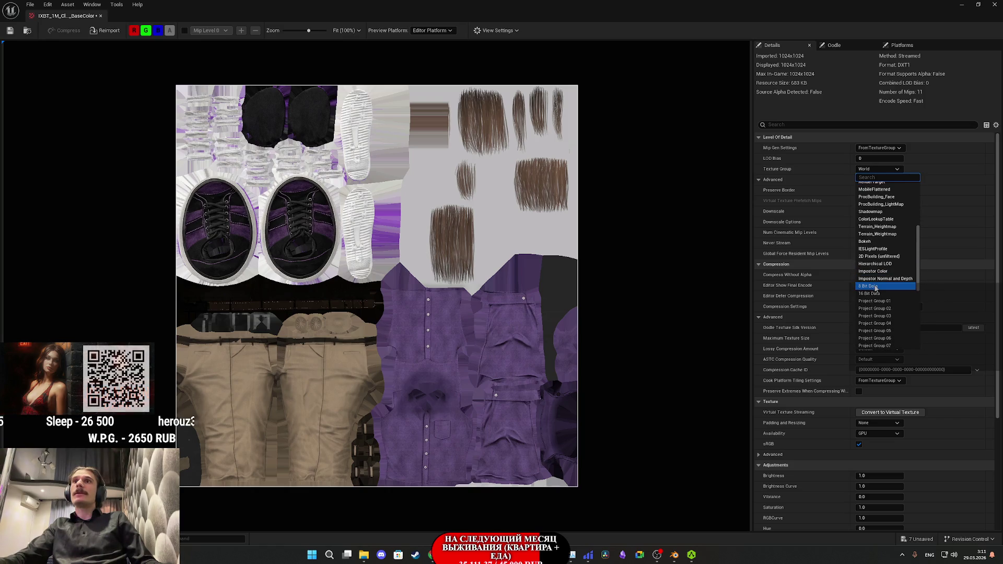
pyautogui.click(875, 287)
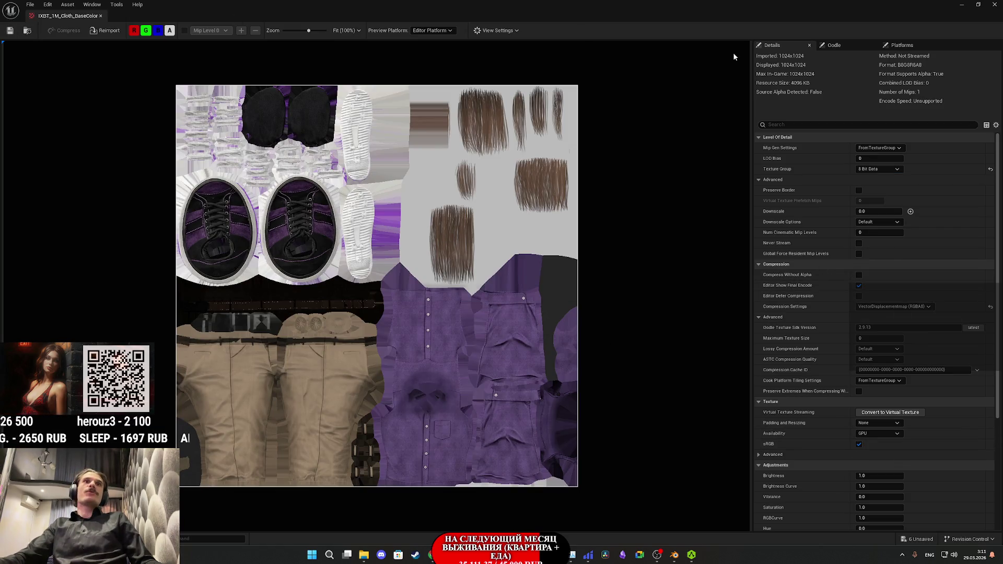
pyautogui.click(994, 4)
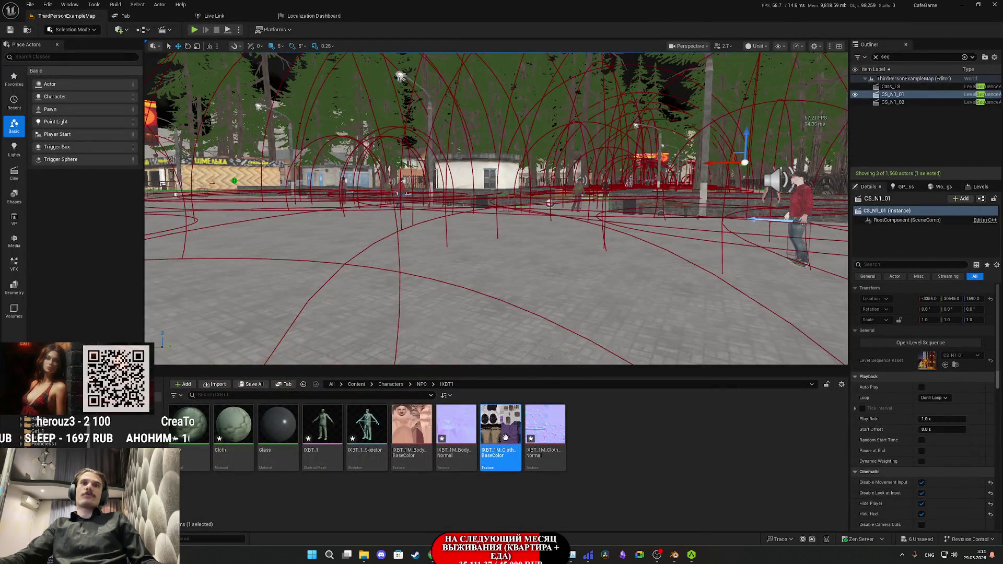
# Step: Save all six unsaved assets
pyautogui.doubleClick(500, 431)
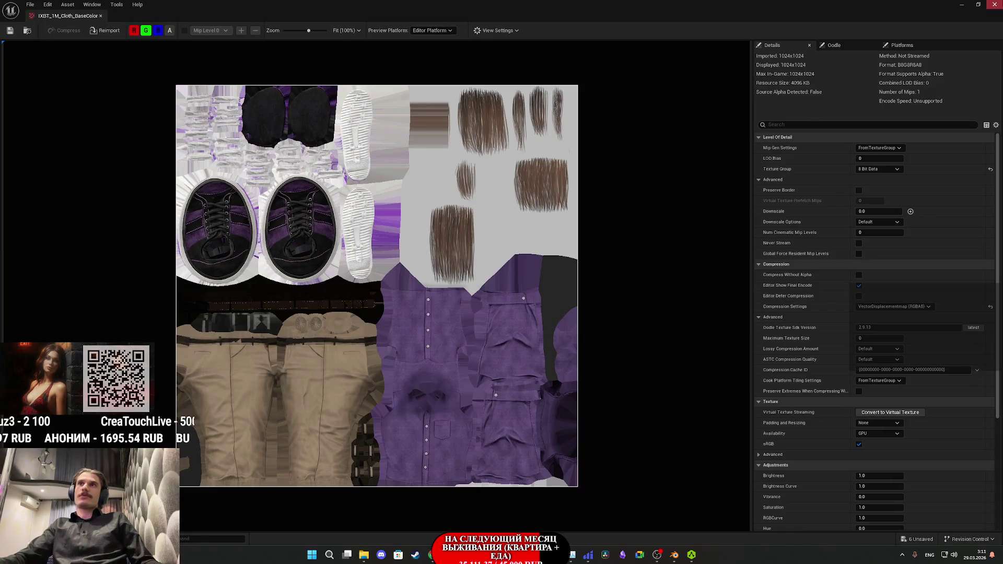
pyautogui.click(994, 4)
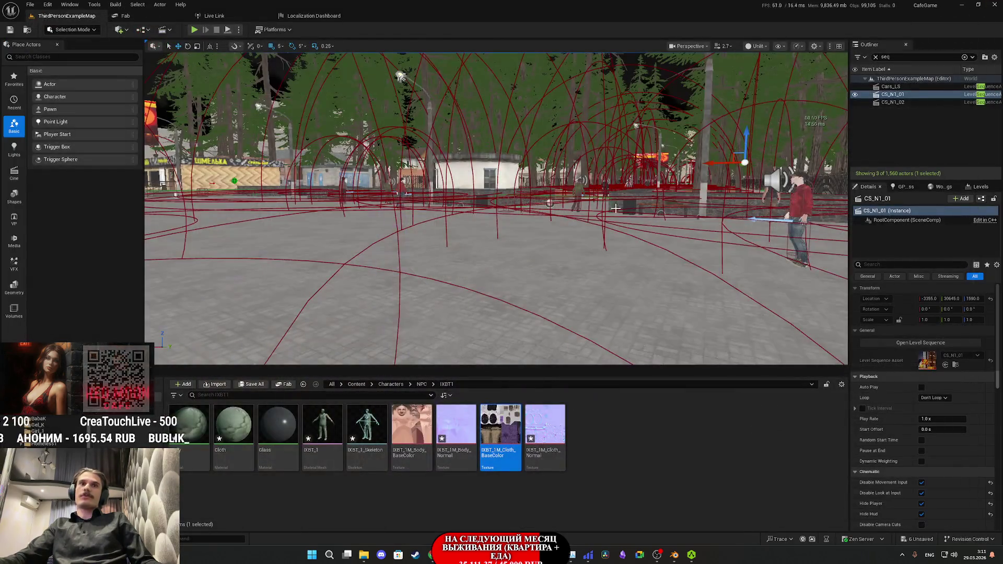
pyautogui.click(252, 385)
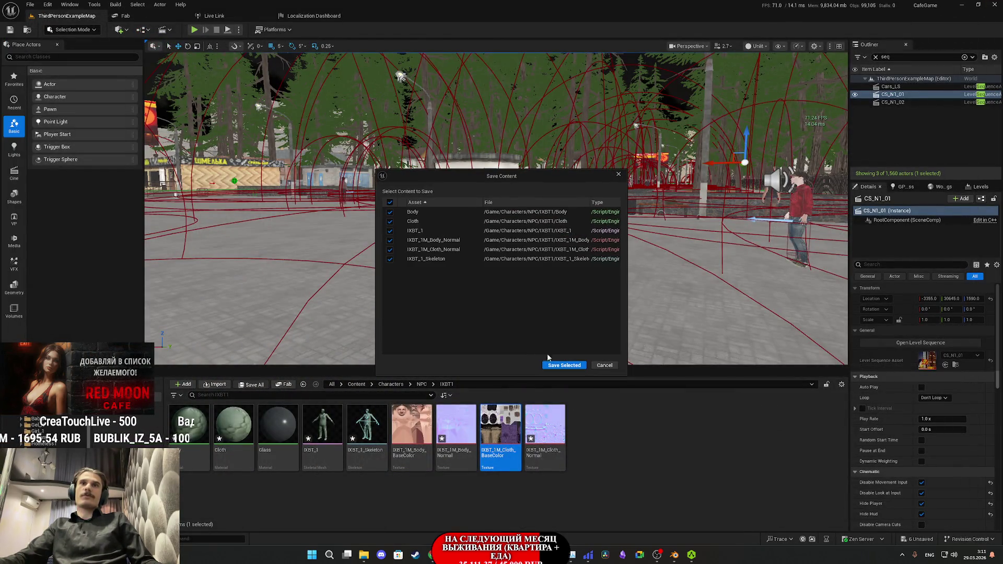
pyautogui.click(559, 366)
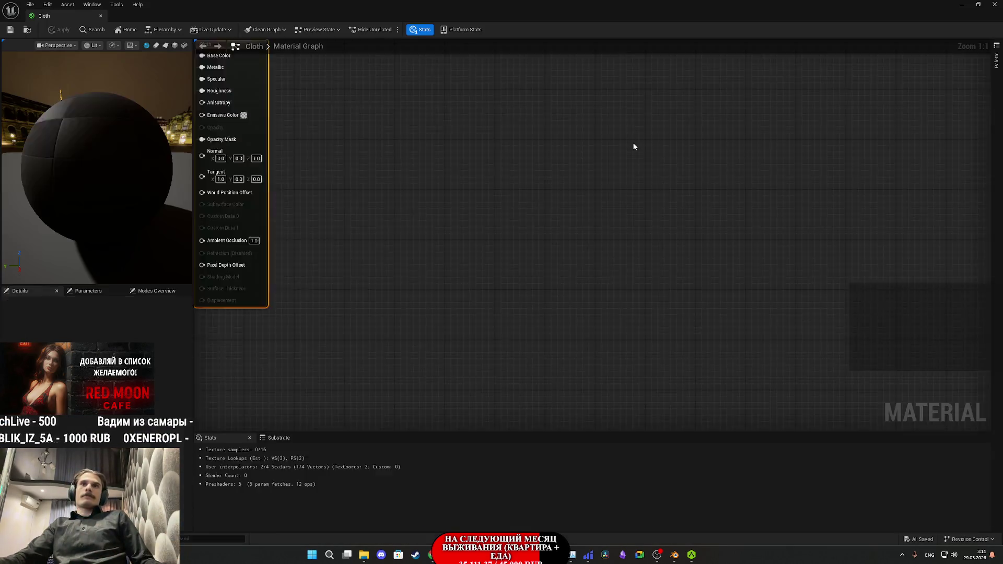
# Step: Delete every old node in the Cloth material except the output
pyautogui.scroll(-4, 526, 285)
pyautogui.moveTo(528, 314)
pyautogui.mouseDown()
pyautogui.moveTo(399, 89)
pyautogui.moveTo(375, 71)
pyautogui.mouseUp()
pyautogui.press('Delete')
pyautogui.moveTo(633, 127); pyautogui.dragTo(628, 193)
pyautogui.scroll(4, 628, 193)
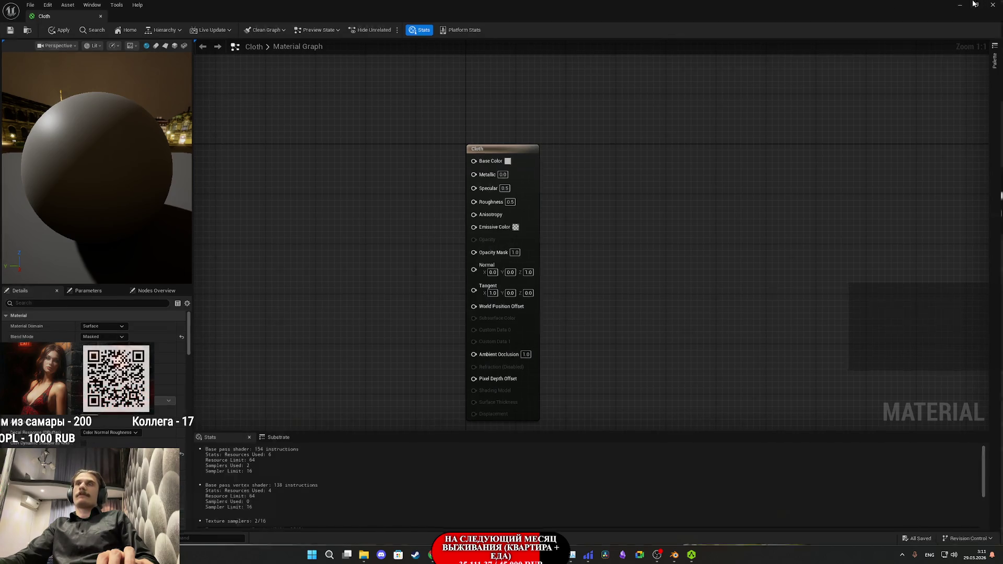
# Step: Add the cloth base colour and normal textures and wire them into the Cloth node
pyautogui.press('super+Down')
pyautogui.moveTo(500, 424); pyautogui.dragTo(212, 208)
pyautogui.moveTo(552, 433)
pyautogui.mouseDown()
pyautogui.moveTo(293, 245)
pyautogui.moveTo(314, 210)
pyautogui.mouseUp()
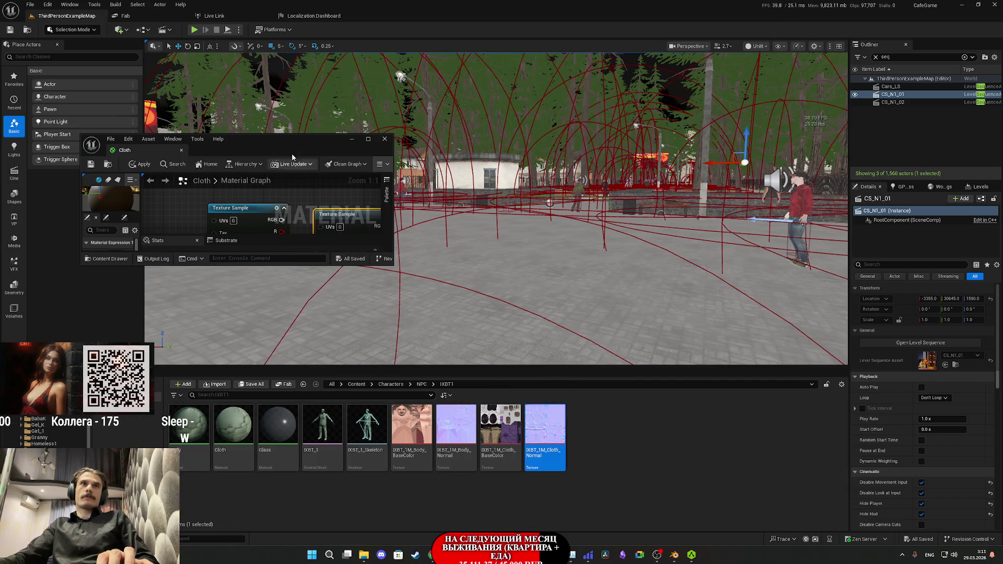
pyautogui.press('super+Up')
pyautogui.moveTo(384, 167); pyautogui.dragTo(271, 386)
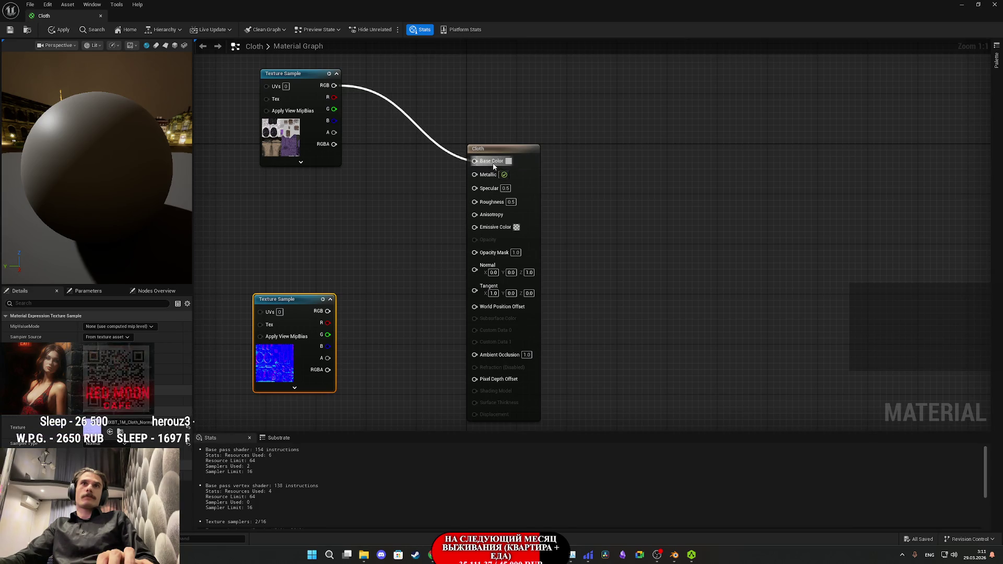
pyautogui.moveTo(491, 169); pyautogui.dragTo(490, 163)
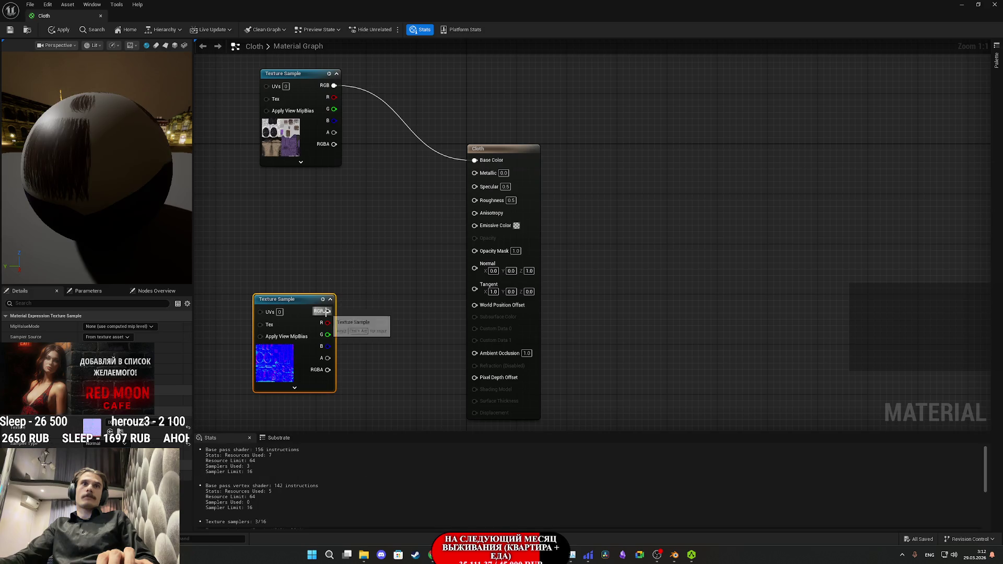
pyautogui.moveTo(327, 310)
pyautogui.mouseDown()
pyautogui.moveTo(504, 273)
pyautogui.moveTo(485, 269)
pyautogui.mouseUp()
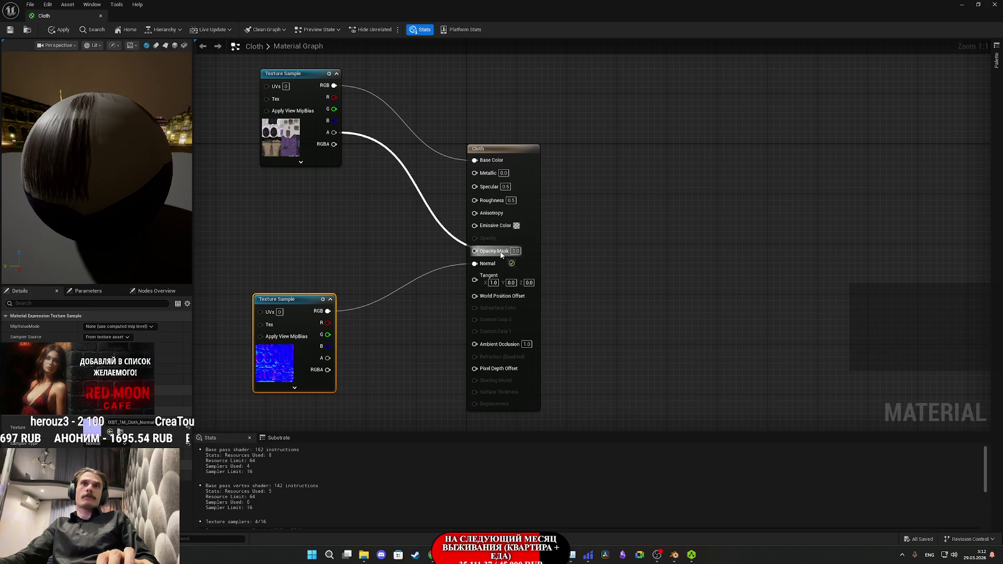
pyautogui.moveTo(293, 73)
pyautogui.mouseDown()
pyautogui.moveTo(367, 140)
pyautogui.moveTo(404, 149)
pyautogui.mouseUp()
pyautogui.moveTo(289, 345)
pyautogui.mouseDown()
pyautogui.moveTo(393, 311)
pyautogui.moveTo(407, 317)
pyautogui.mouseUp()
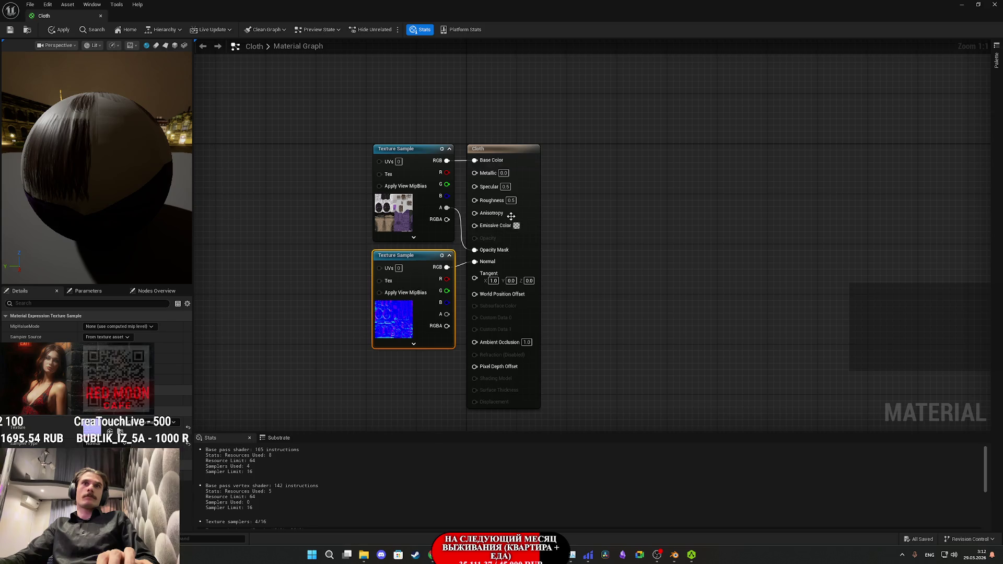
# Step: Set Cloth roughness to 1.0, then save and close the material
pyautogui.click(511, 200)
pyautogui.write('1')
pyautogui.press('Return')
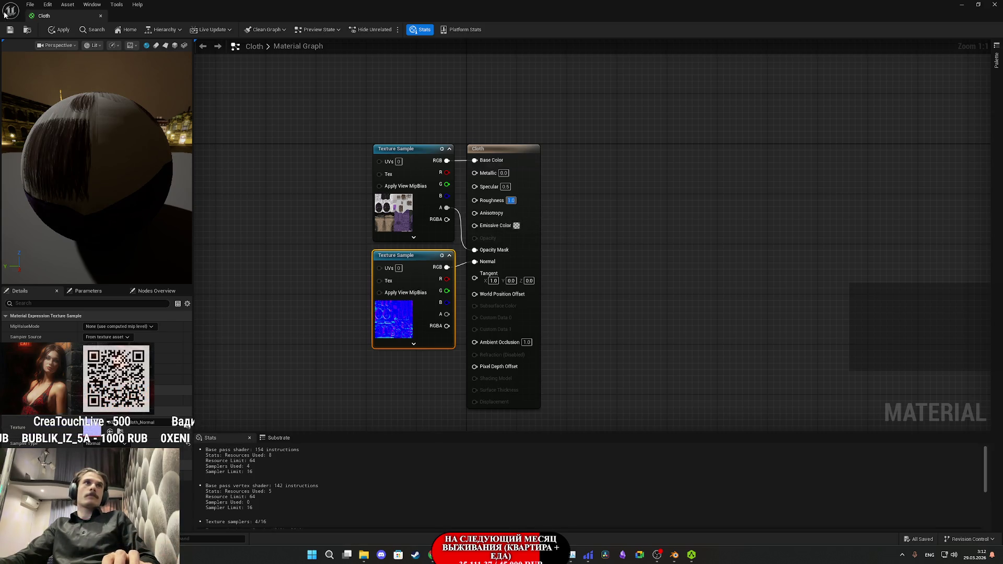
pyautogui.click(9, 31)
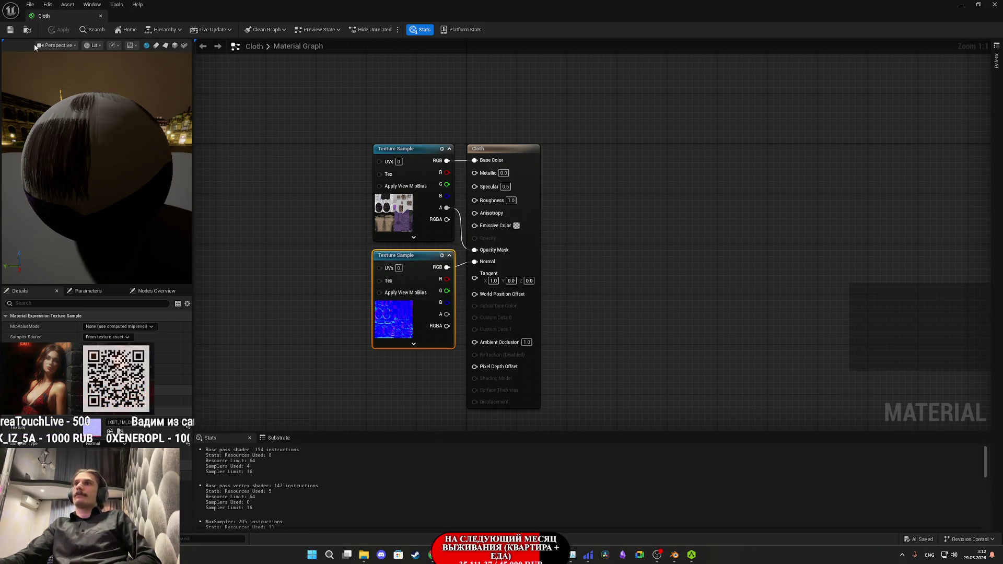
pyautogui.click(994, 3)
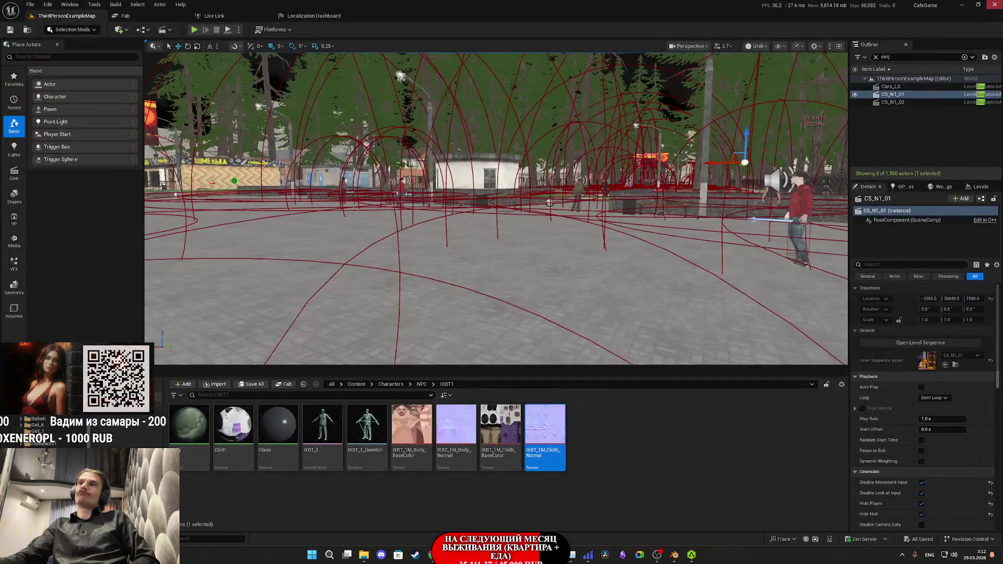
# Step: Clear all the old nodes from the Body material graph
pyautogui.doubleClick(188, 425)
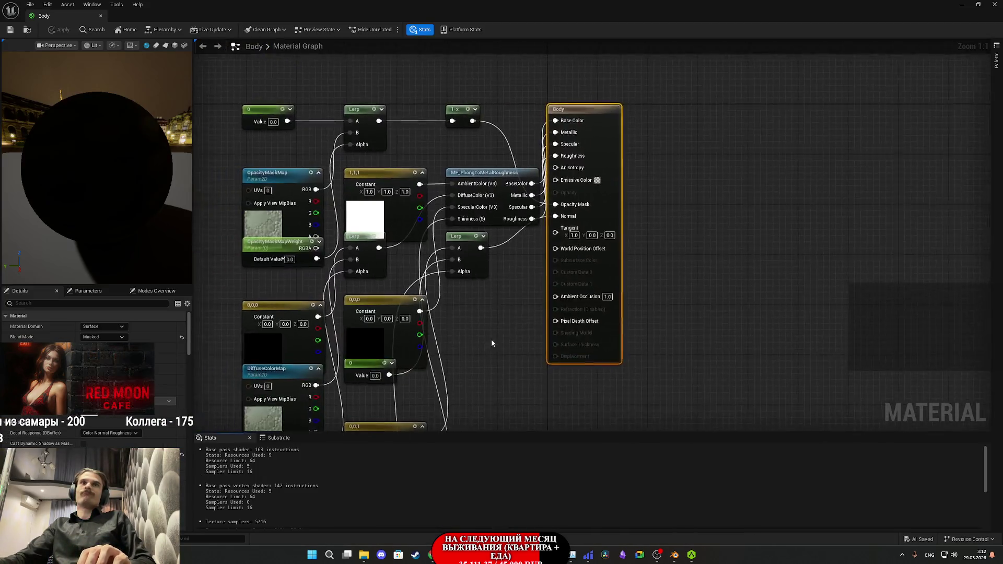
pyautogui.scroll(-6, 494, 342)
pyautogui.moveTo(499, 321); pyautogui.dragTo(444, 133)
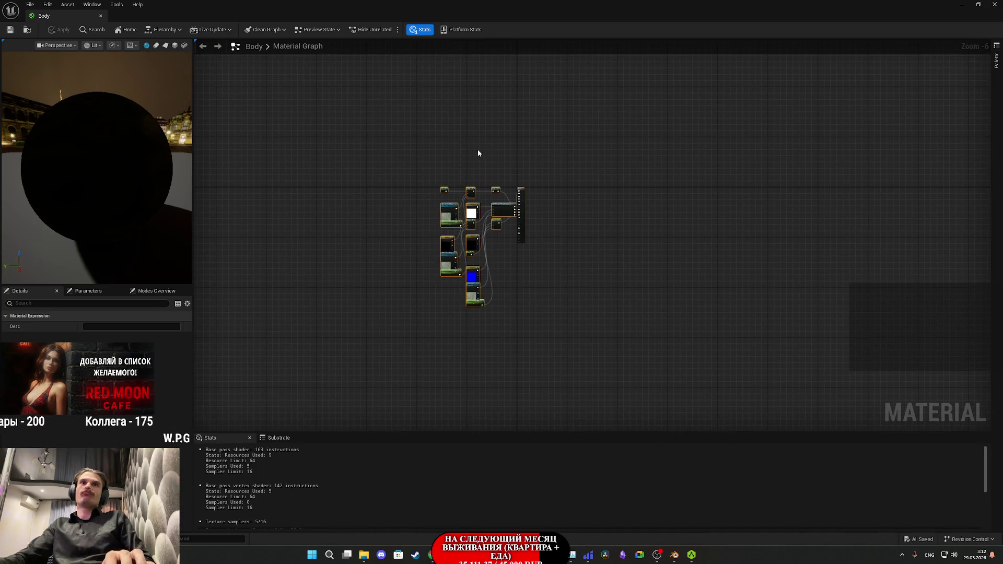
pyautogui.press('Delete')
pyautogui.press('Home')
pyautogui.click(600, 279)
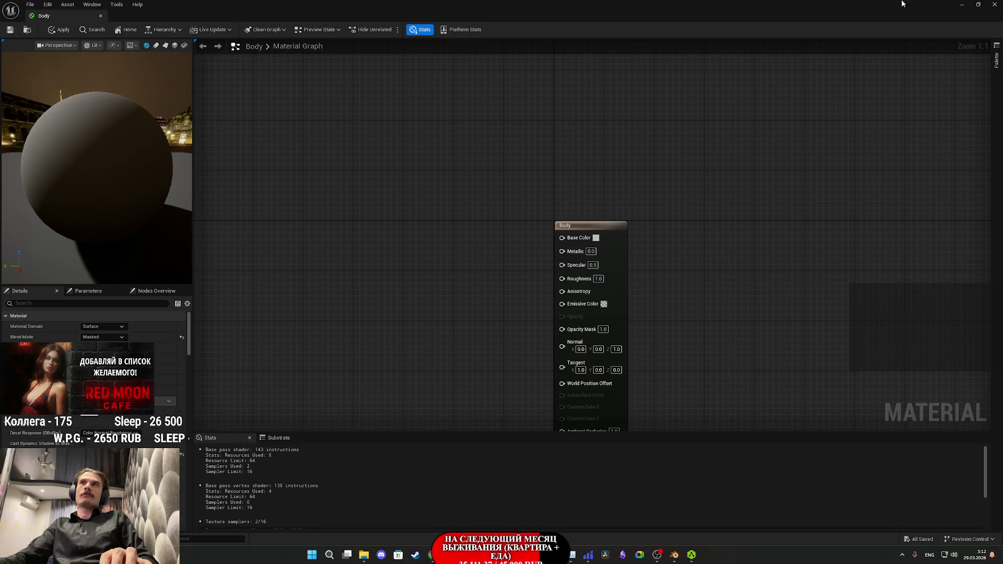
# Step: Add the body base colour and normal textures, wired to Base Color and Normal
pyautogui.click(977, 4)
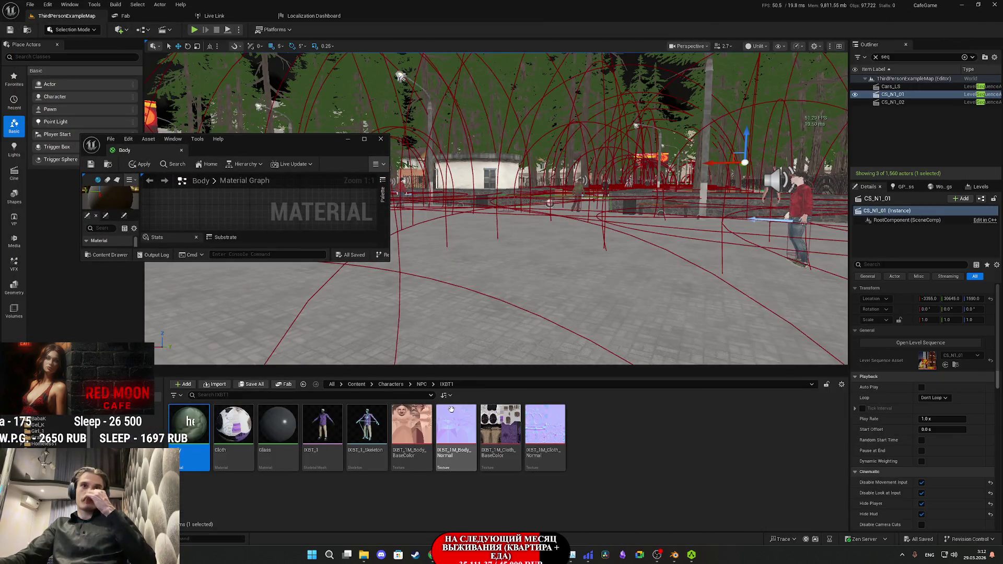
pyautogui.click(413, 435)
pyautogui.keyDown('ctrl'); pyautogui.click(455, 431); pyautogui.keyUp('ctrl')
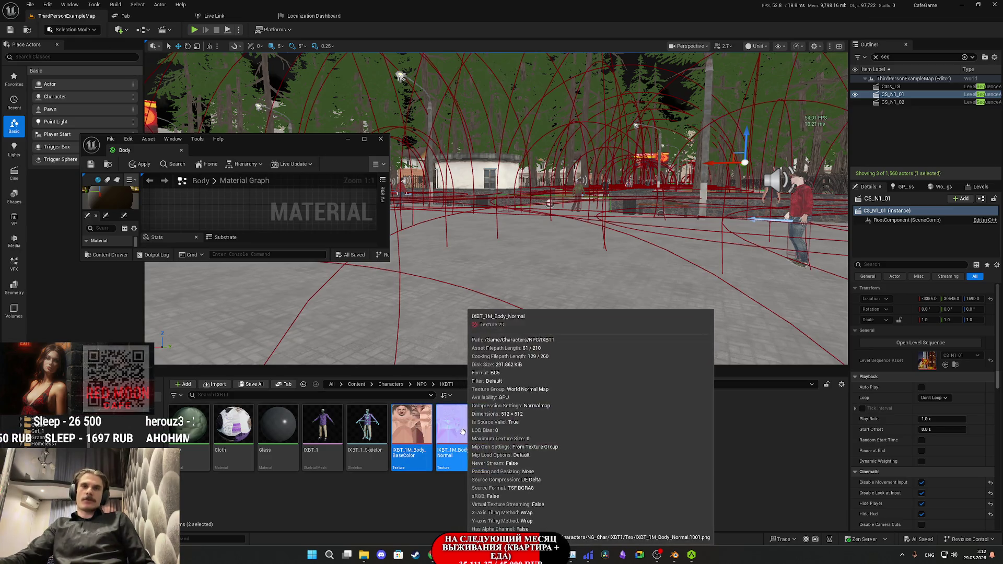
pyautogui.moveTo(459, 431); pyautogui.dragTo(245, 209)
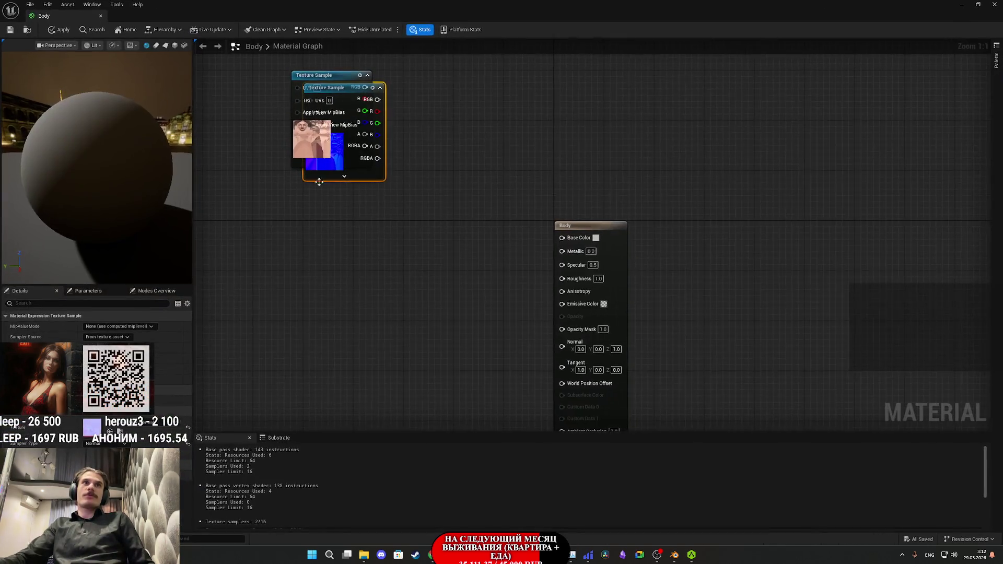
pyautogui.moveTo(319, 167)
pyautogui.mouseDown()
pyautogui.moveTo(340, 365)
pyautogui.moveTo(309, 352)
pyautogui.mouseUp()
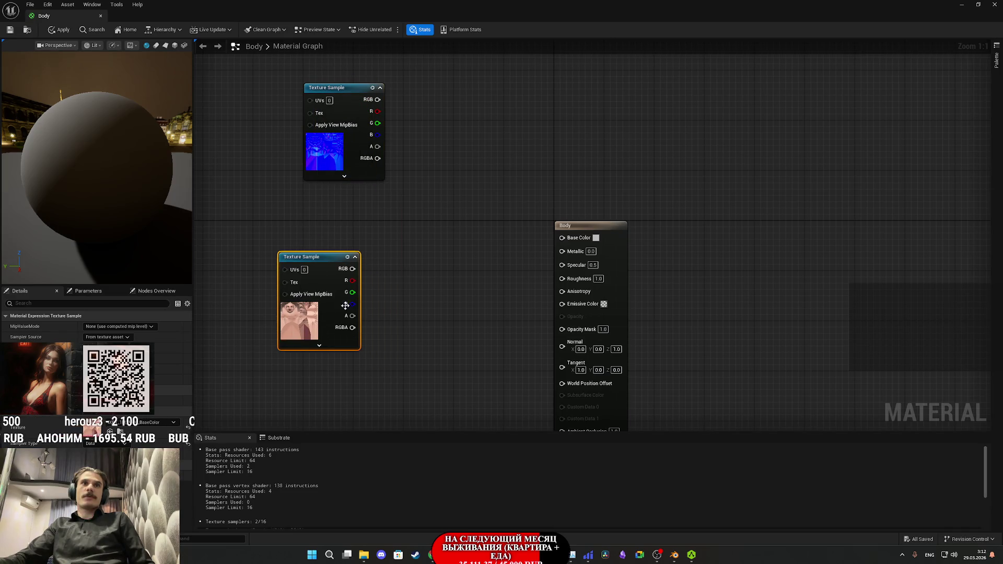
pyautogui.moveTo(351, 270); pyautogui.dragTo(562, 238)
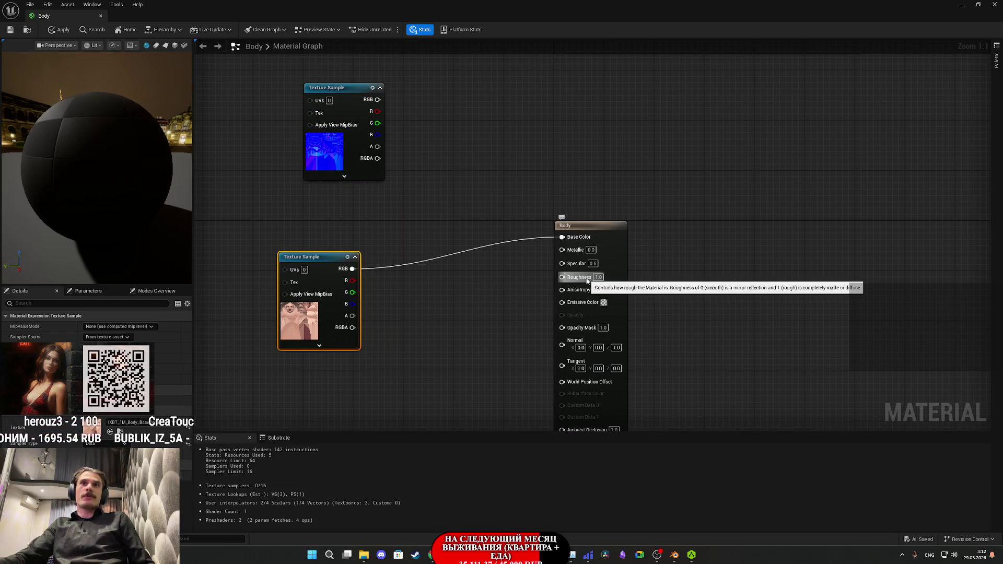
pyautogui.moveTo(503, 251)
pyautogui.mouseDown()
pyautogui.moveTo(595, 334)
pyautogui.moveTo(589, 351)
pyautogui.mouseUp()
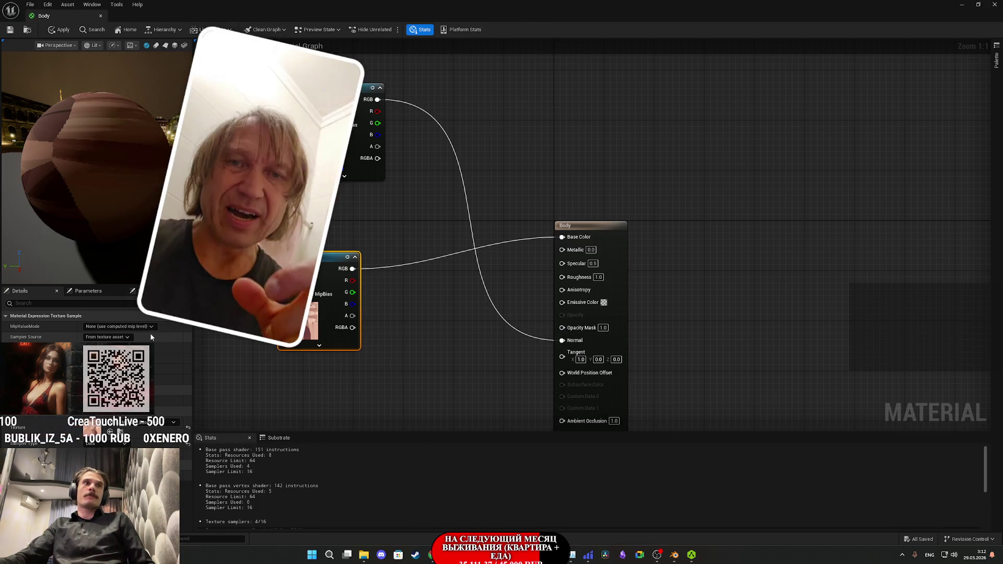
# Step: Change the Body material's blend mode from Masked to Opaque, then save and close it
pyautogui.click(622, 314)
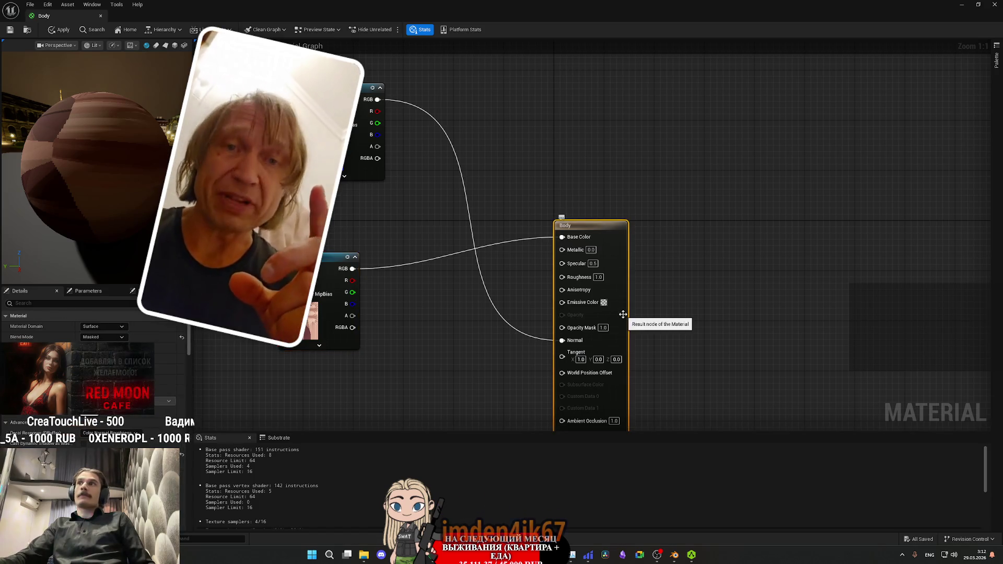
pyautogui.click(181, 337)
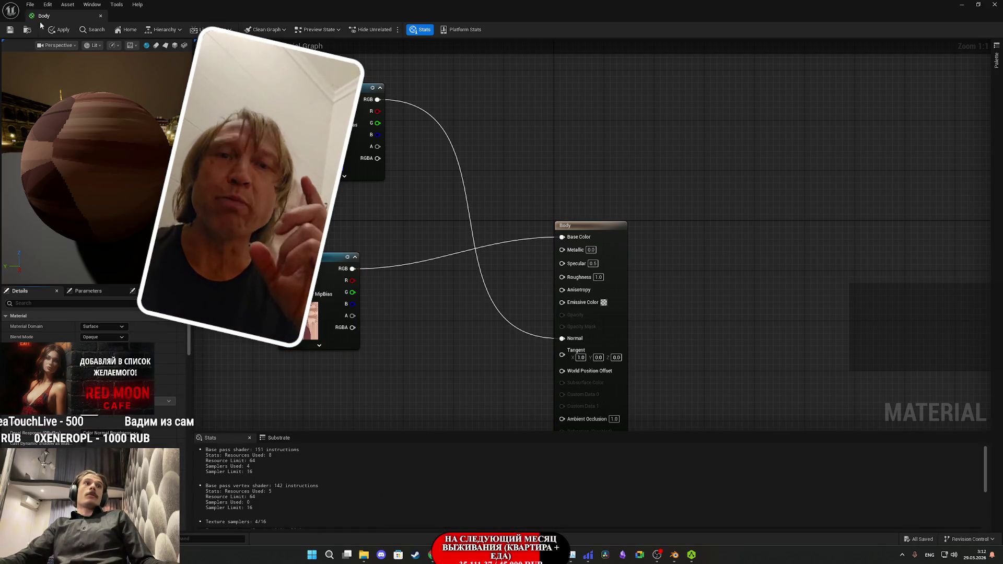
pyautogui.click(11, 30)
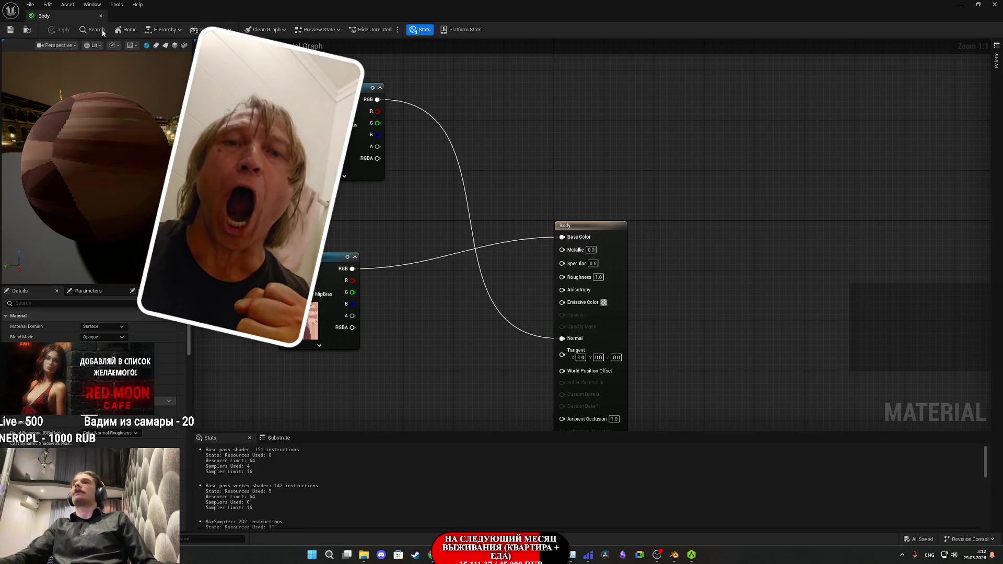
pyautogui.click(994, 5)
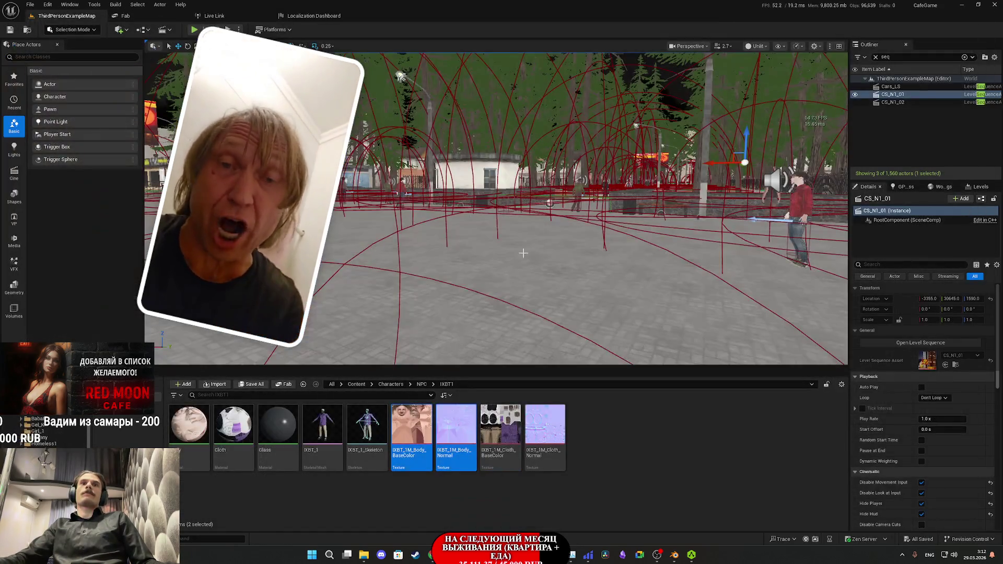
pyautogui.doubleClick(322, 425)
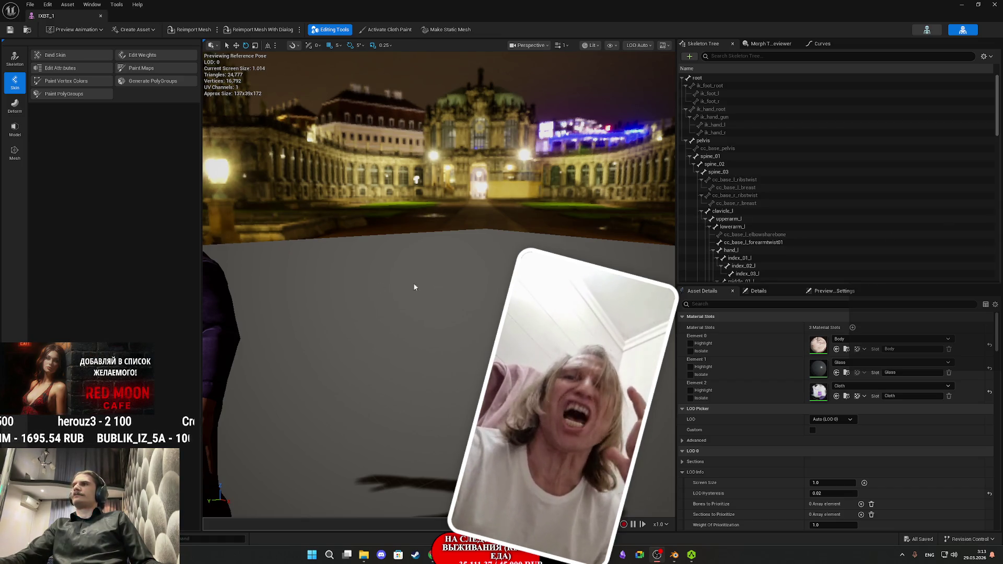
# Step: Orbit the IXBT_1 mesh preview to view the character in its new materials, then close it
pyautogui.moveTo(455, 284); pyautogui.dragTo(292, 288)
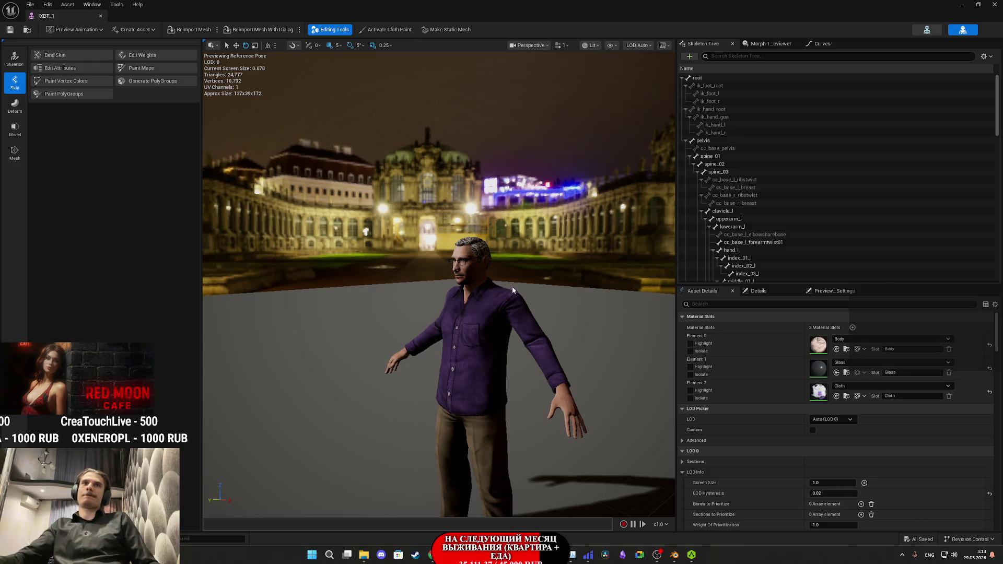
pyautogui.click(994, 5)
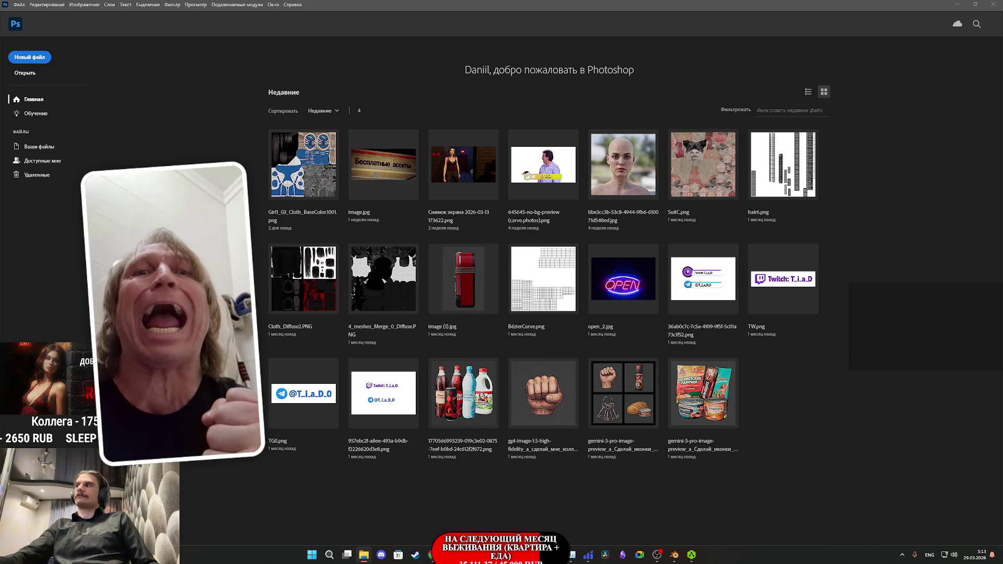
# Step: Open IXBT1_packed1_diffuse.png without a colour profile and check its channels
pyautogui.moveTo(941, 389); pyautogui.dragTo(797, 393)
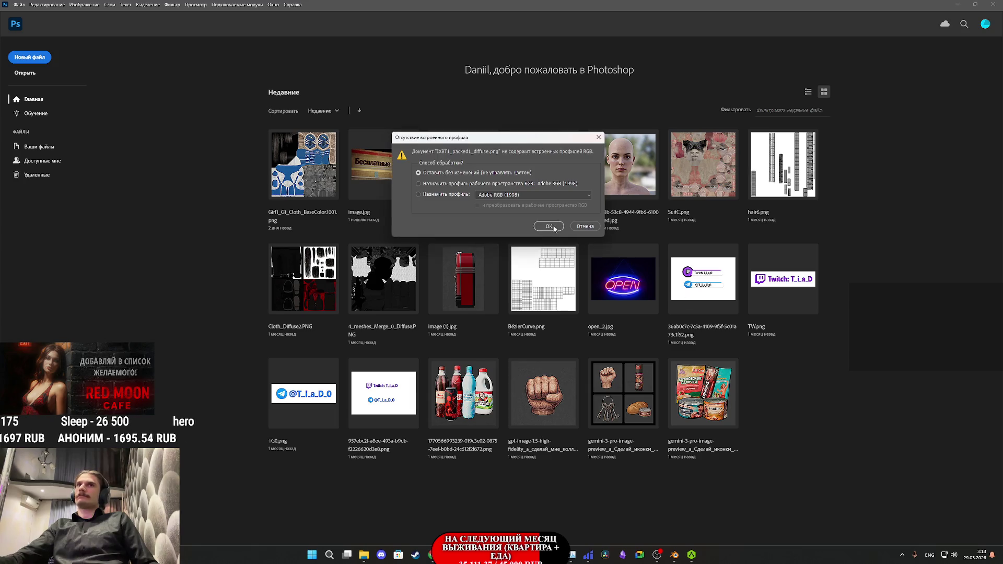
pyautogui.click(549, 226)
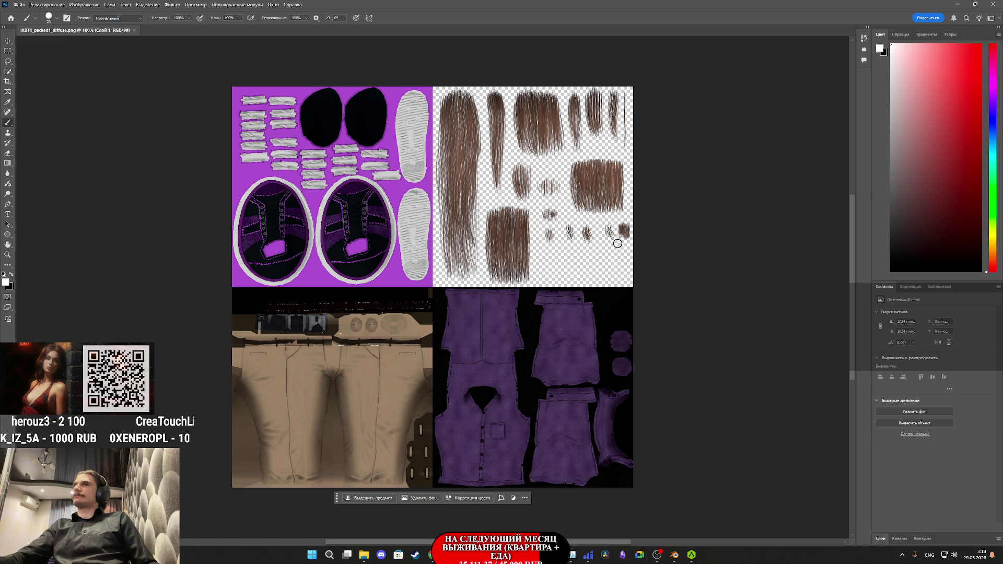
pyautogui.click(899, 538)
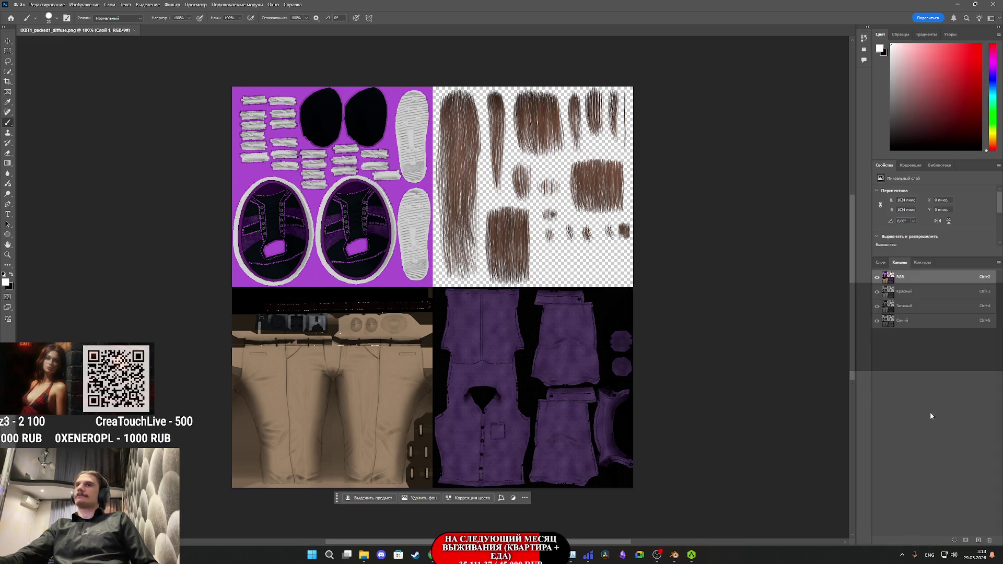
pyautogui.click(881, 263)
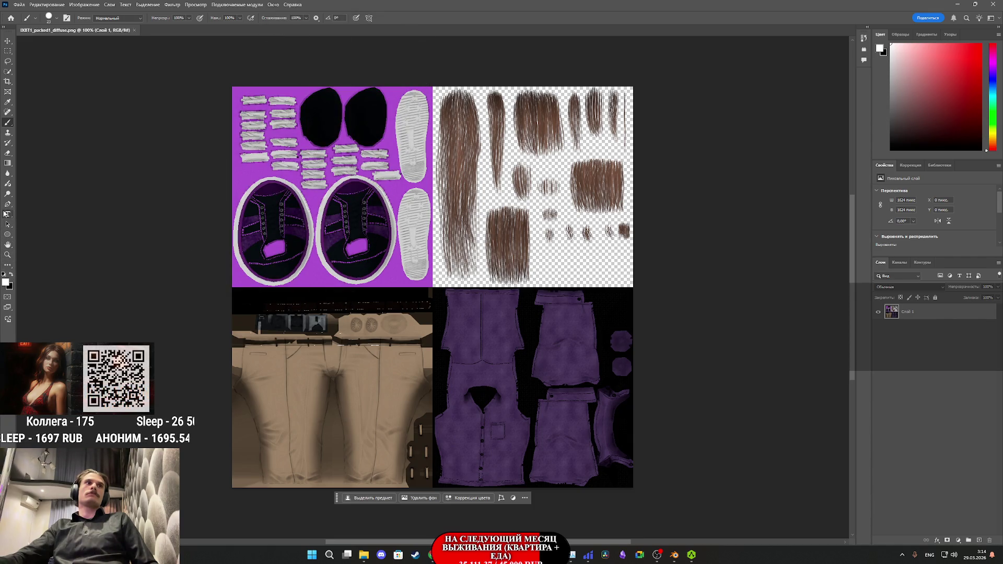
pyautogui.rightClick(8, 235)
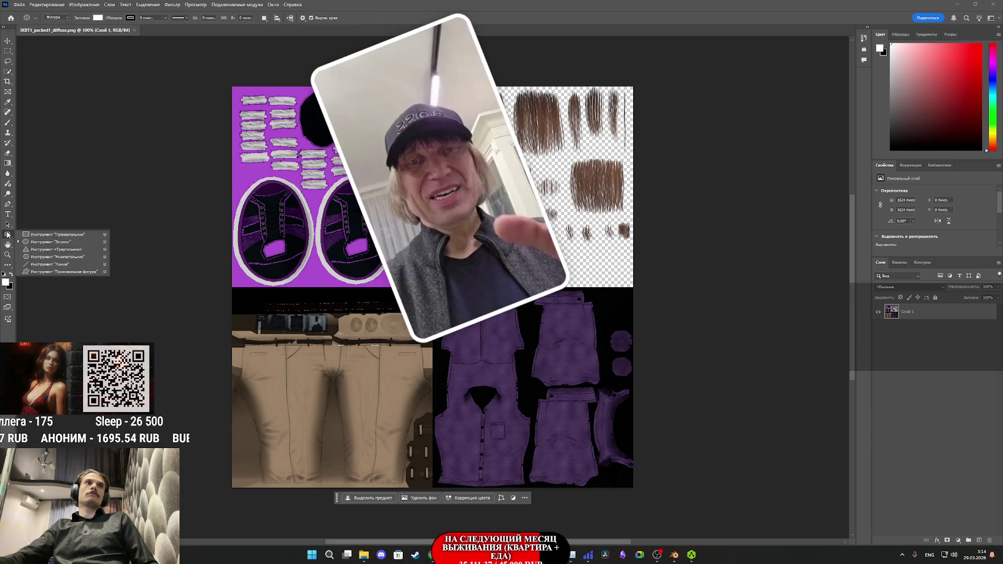
# Step: Draw a black rectangle covering the whole atlas and place it beneath the texture layer
pyautogui.click(45, 234)
pyautogui.click(12, 274)
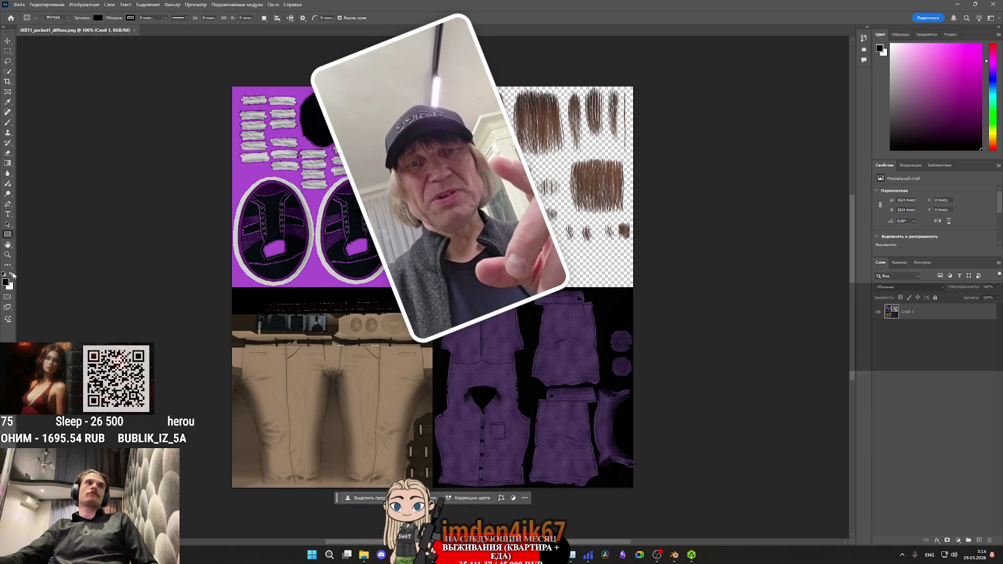
pyautogui.scroll(-1, 217, 86)
pyautogui.moveTo(215, 66)
pyautogui.mouseDown()
pyautogui.moveTo(650, 441)
pyautogui.moveTo(661, 499)
pyautogui.mouseUp()
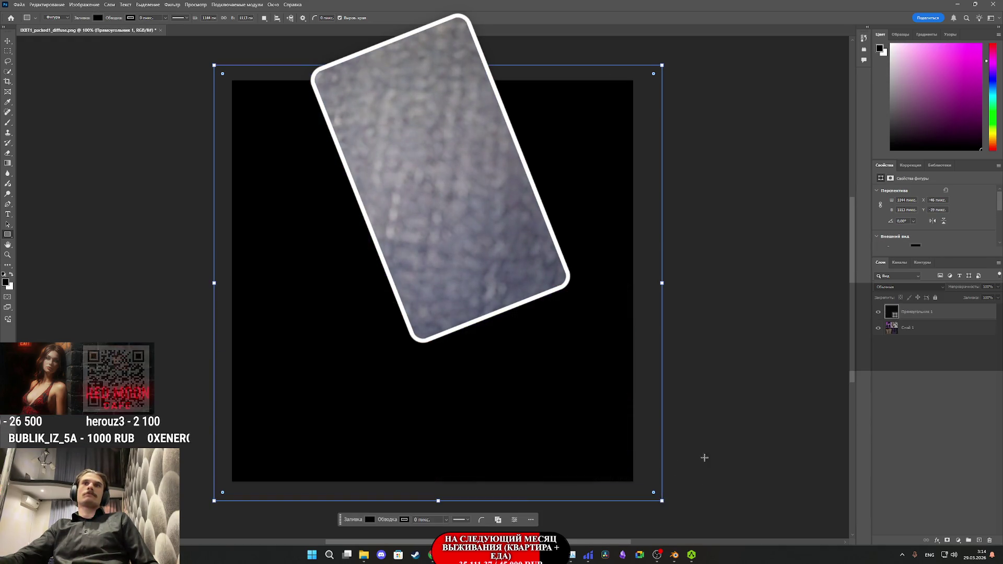
pyautogui.moveTo(919, 312); pyautogui.dragTo(922, 337)
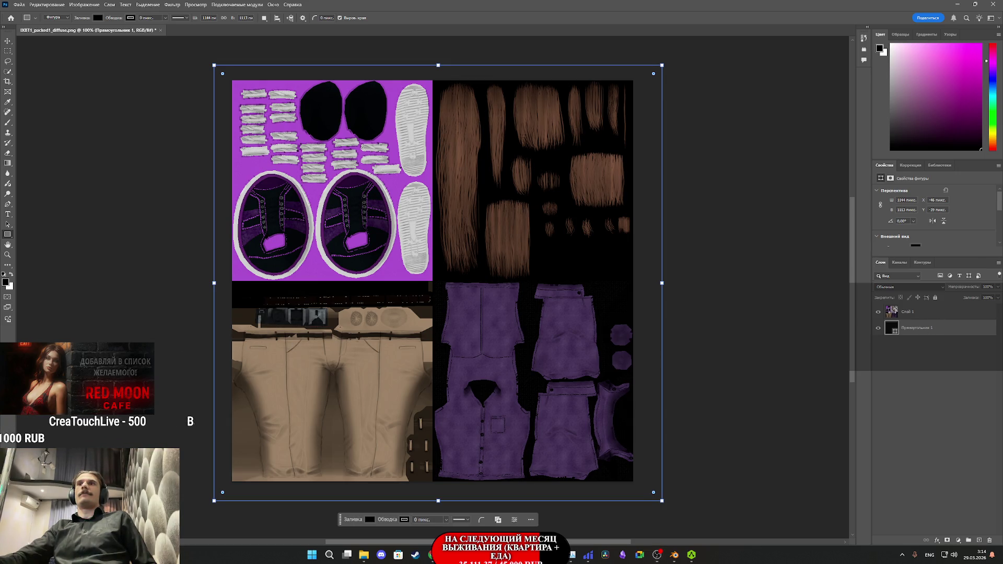
# Step: Draw a white rectangle over the atlas and clip it to Слой 1
pyautogui.click(906, 403)
pyautogui.click(947, 315)
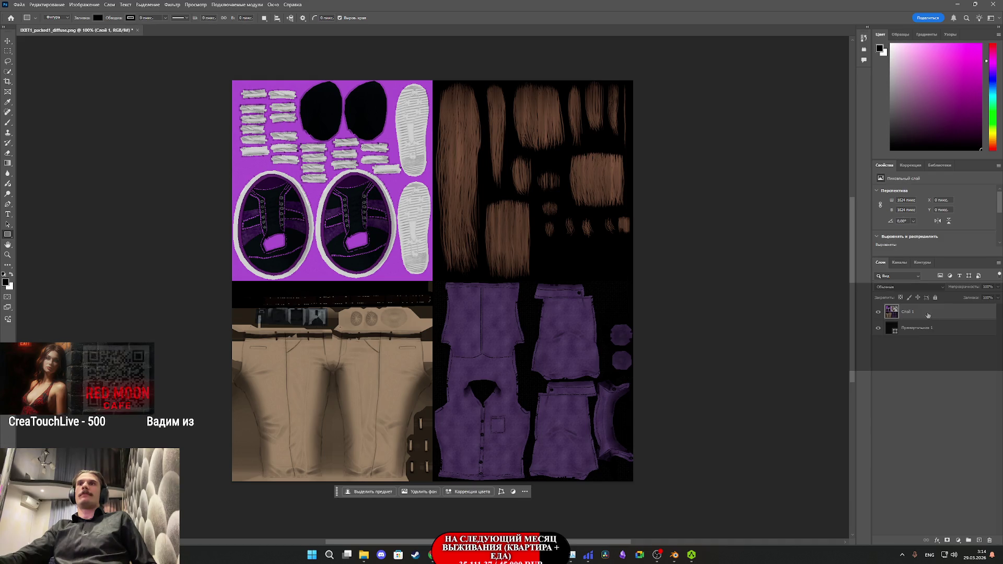
pyautogui.click(12, 274)
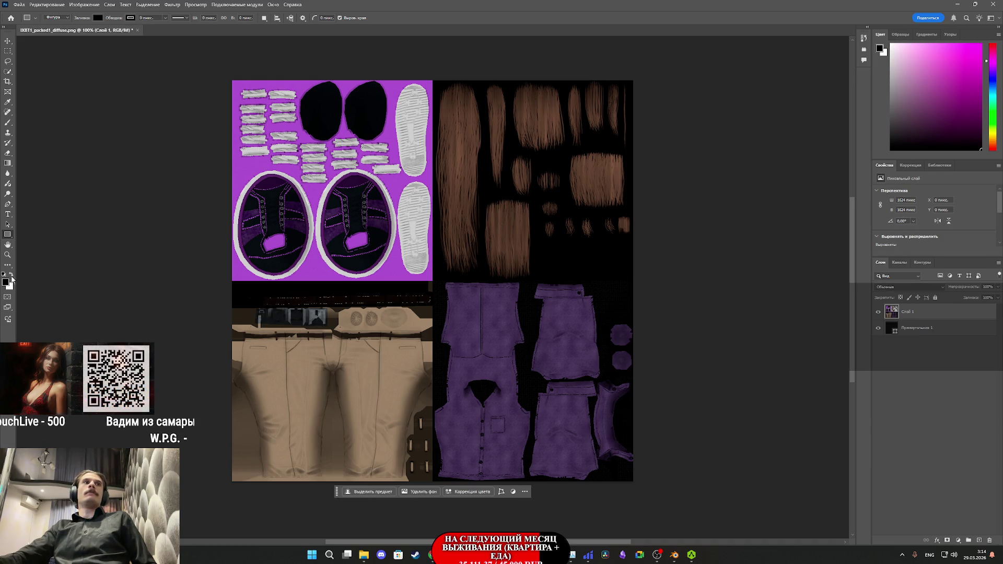
pyautogui.moveTo(210, 58)
pyautogui.mouseDown()
pyautogui.moveTo(366, 169)
pyautogui.moveTo(632, 439)
pyautogui.moveTo(655, 505)
pyautogui.mouseUp()
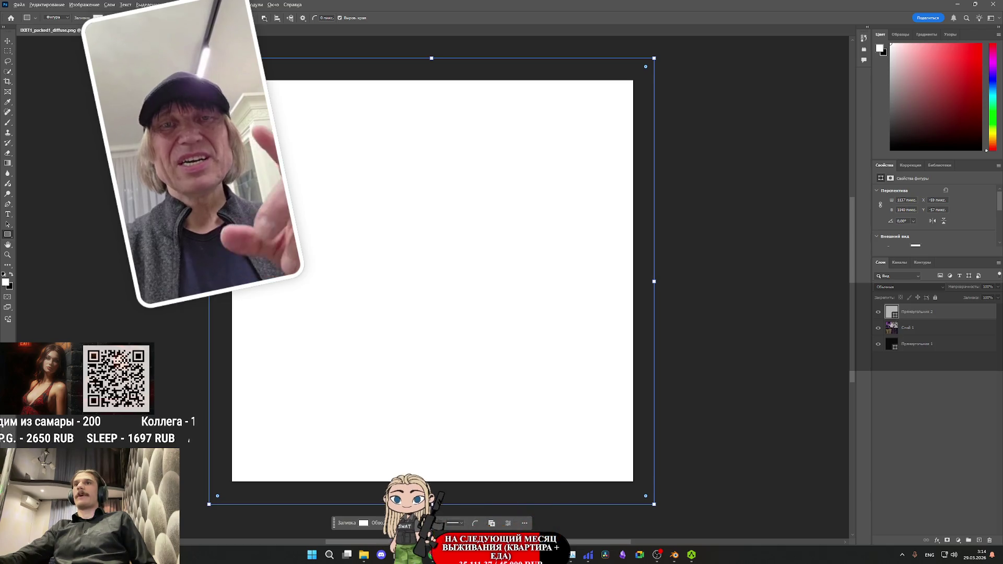
pyautogui.hotkey('ctrl', 'alt', 'g')
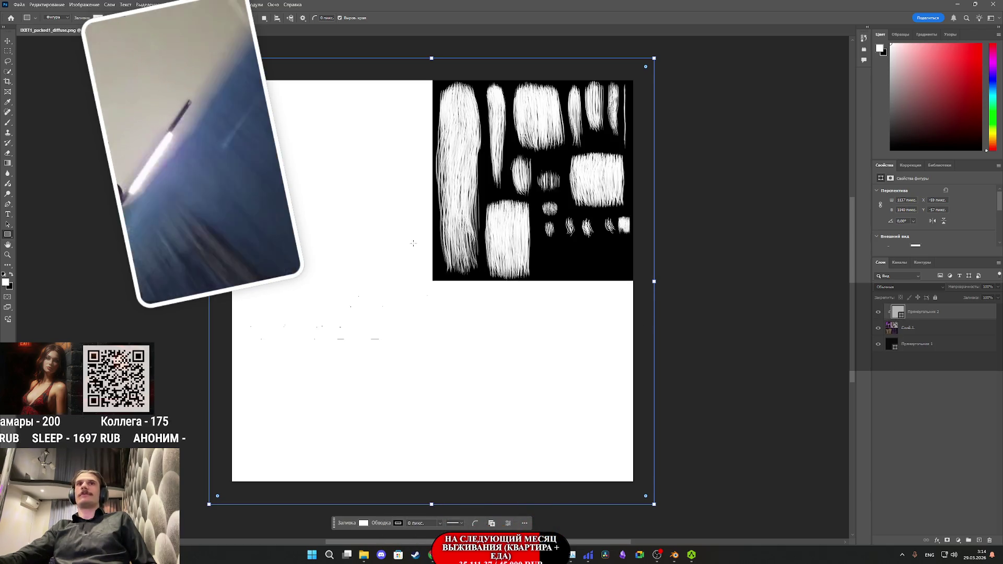
pyautogui.click(19, 4)
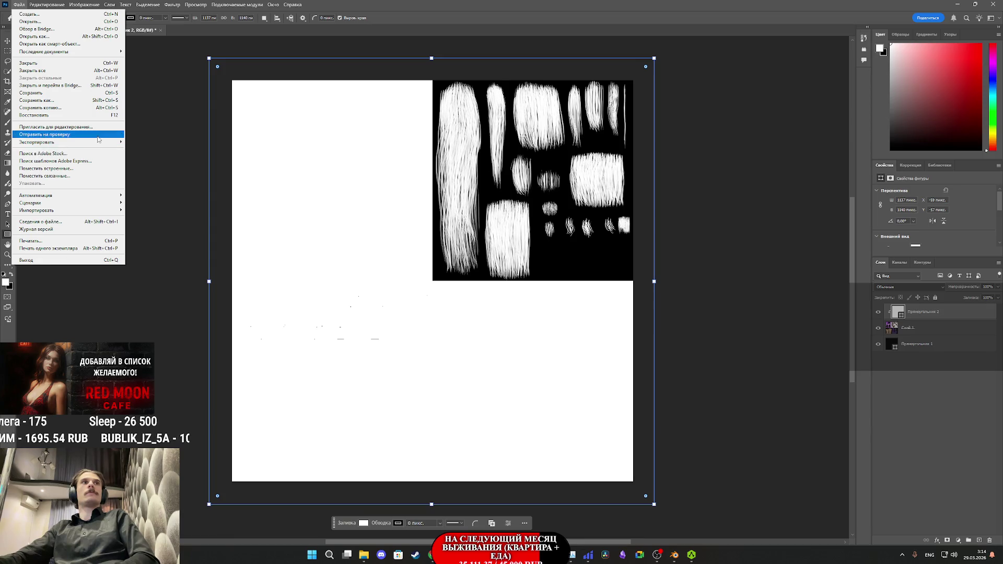
# Step: Dismiss the File menu without exporting and delete the Прямоугольник 2 layer
pyautogui.moveTo(99, 142)
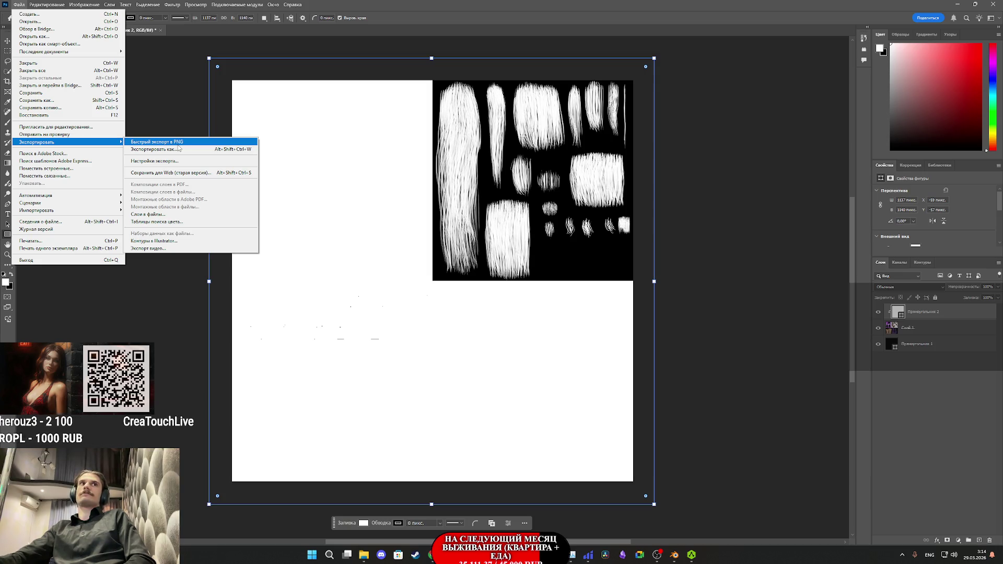
pyautogui.click(915, 417)
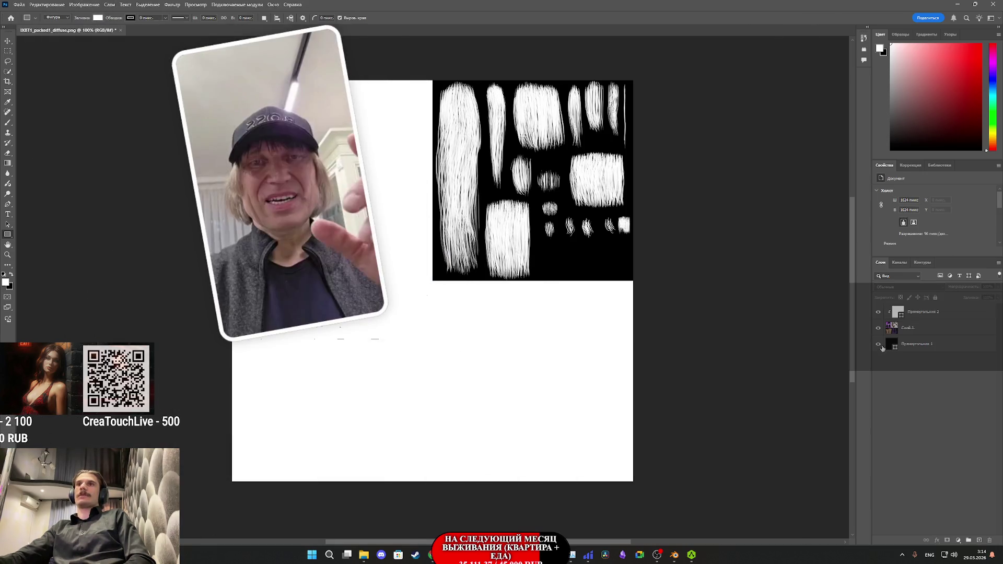
pyautogui.press('Delete')
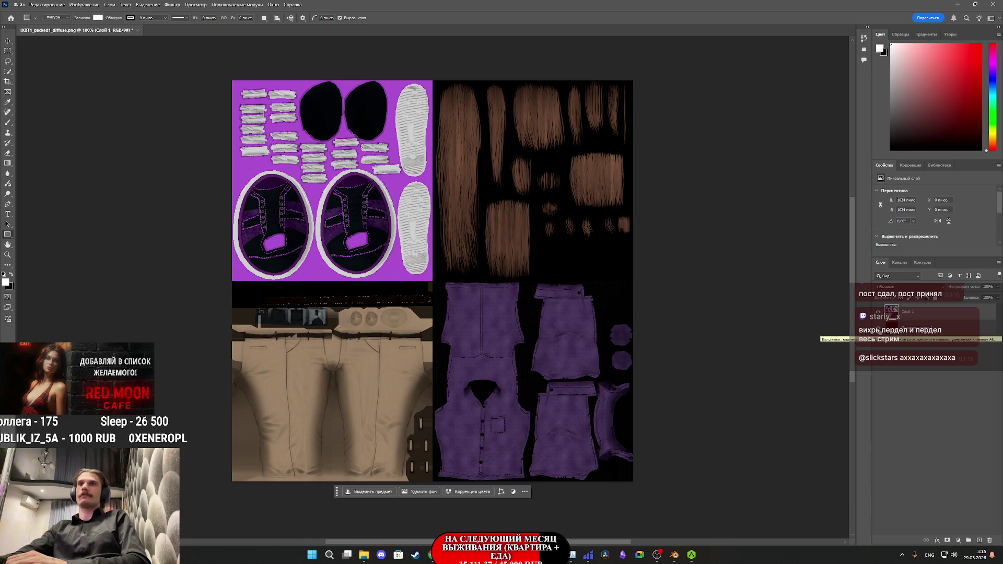
# Step: Hide the black layer, place the cloth BaseColor PNG over the atlas, and add a layer mask
pyautogui.click(878, 324)
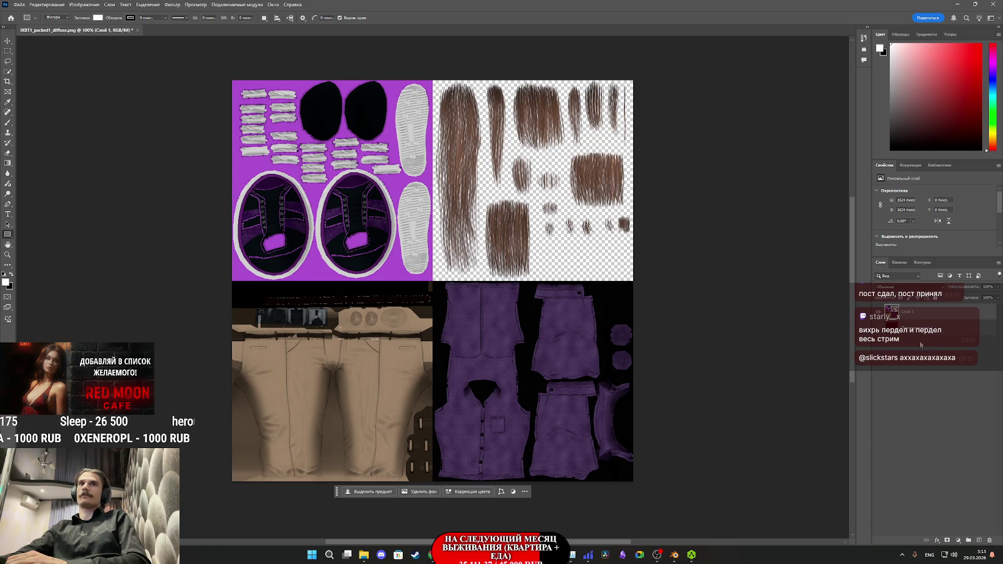
pyautogui.moveTo(348, 561)
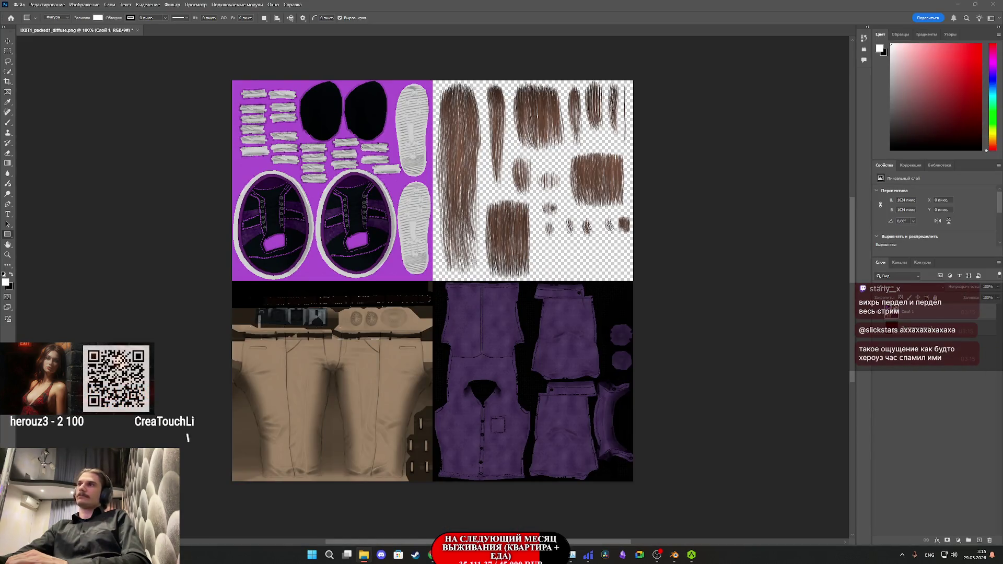
pyautogui.moveTo(655, 339); pyautogui.dragTo(529, 327)
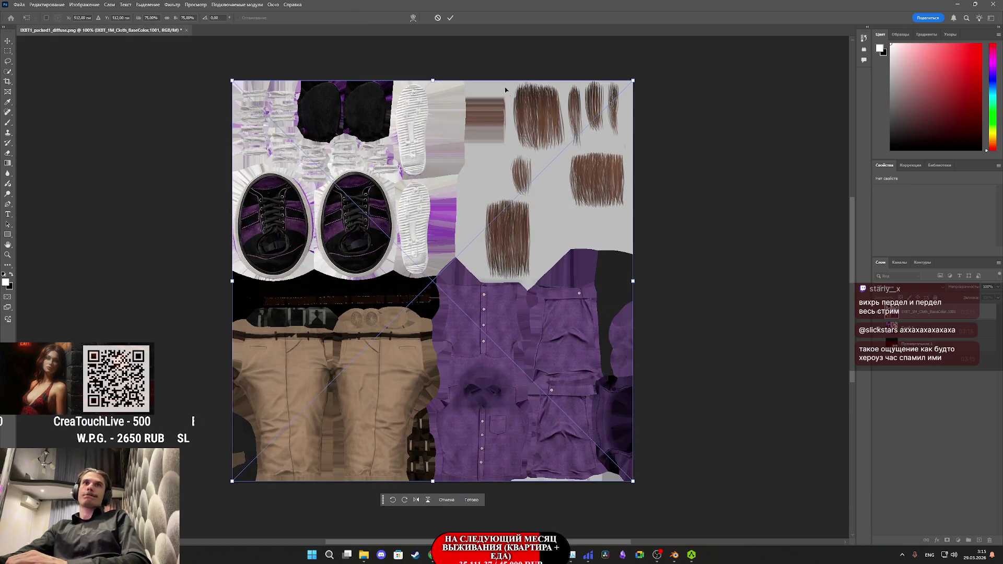
pyautogui.click(450, 18)
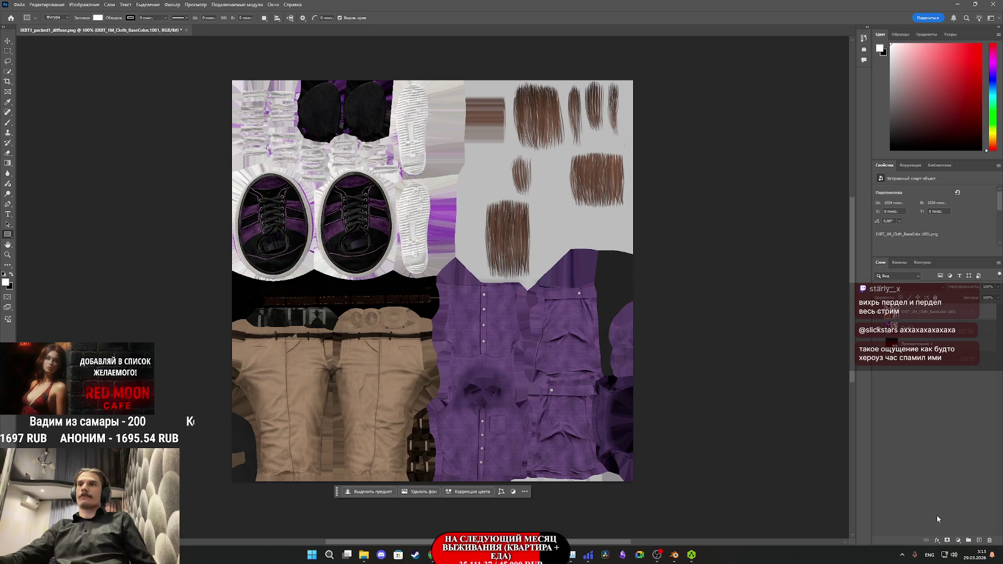
pyautogui.click(945, 540)
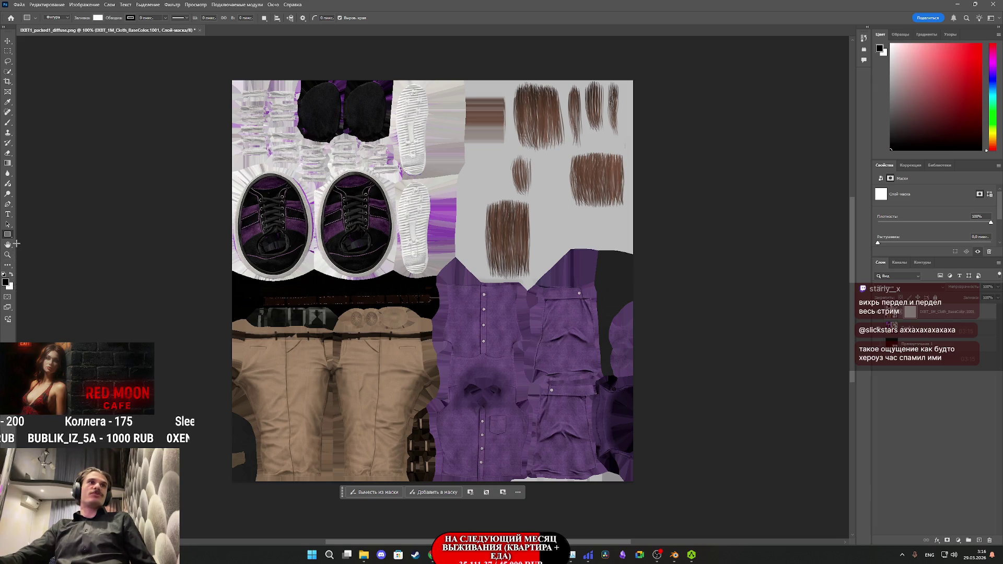
# Step: Brush black onto the mask to hide strips along the hair area's left and bottom edges
pyautogui.click(7, 122)
pyautogui.scroll(2, 475, 262)
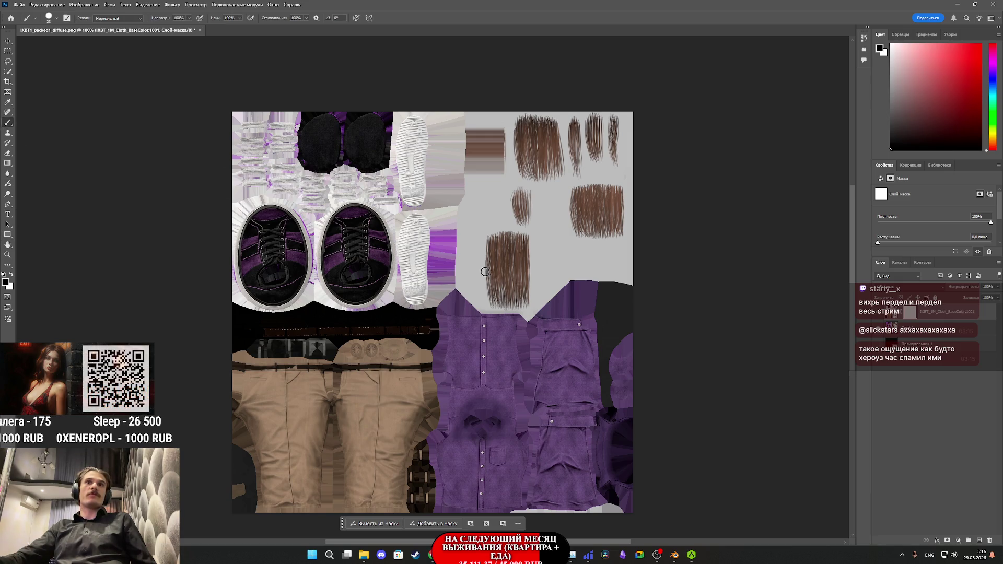
pyautogui.scroll(1, 459, 311)
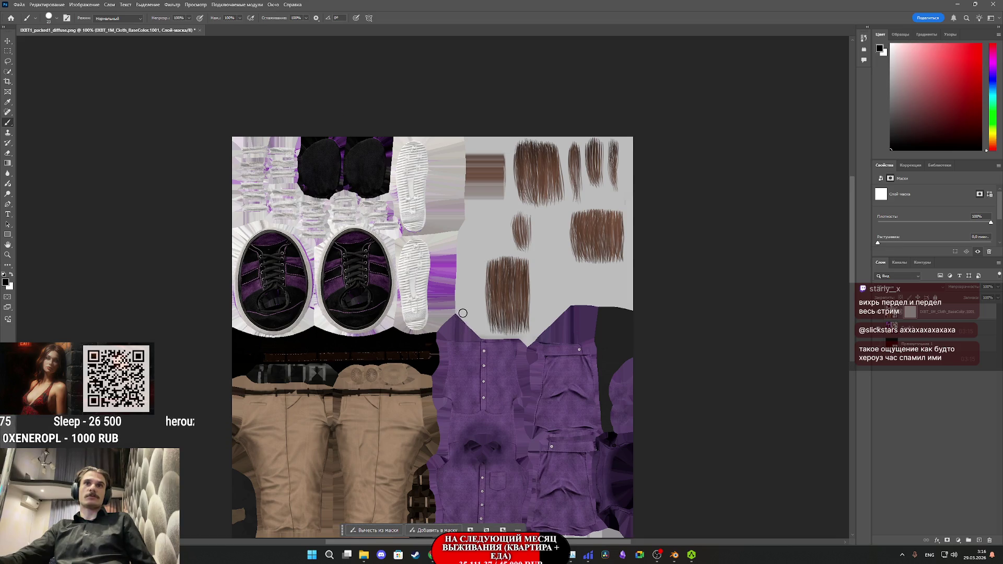
pyautogui.keyDown('alt'); pyautogui.scroll(2, 460, 311); pyautogui.keyUp('alt')
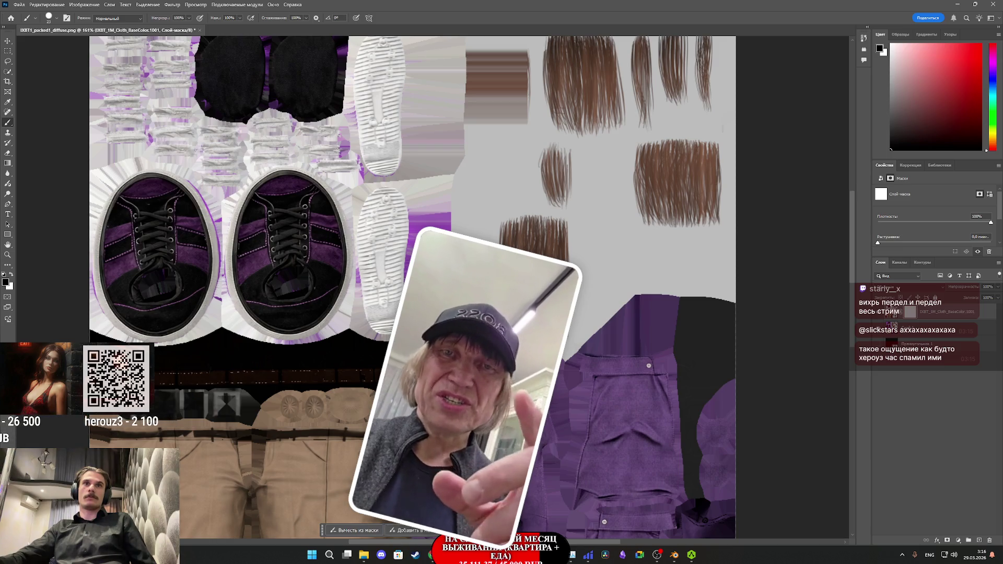
pyautogui.moveTo(458, 220); pyautogui.dragTo(455, 152)
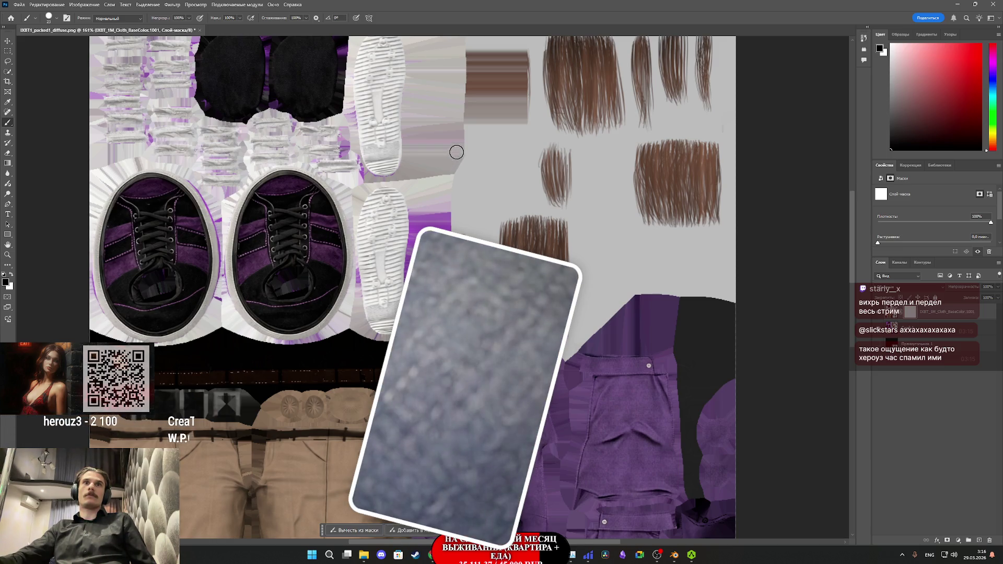
pyautogui.scroll(1, 455, 152)
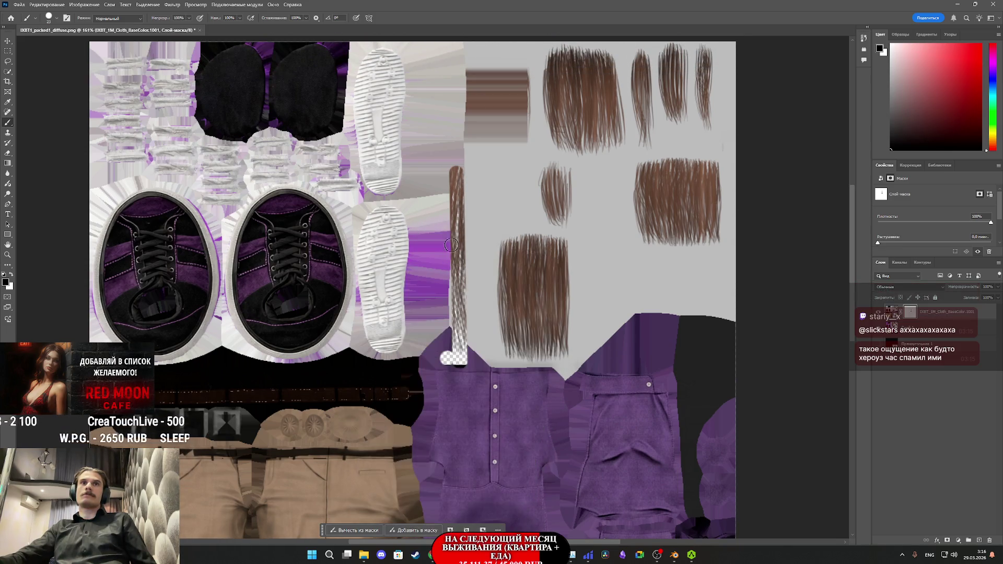
pyautogui.keyDown('shift'); pyautogui.click(446, 84); pyautogui.keyUp('shift')
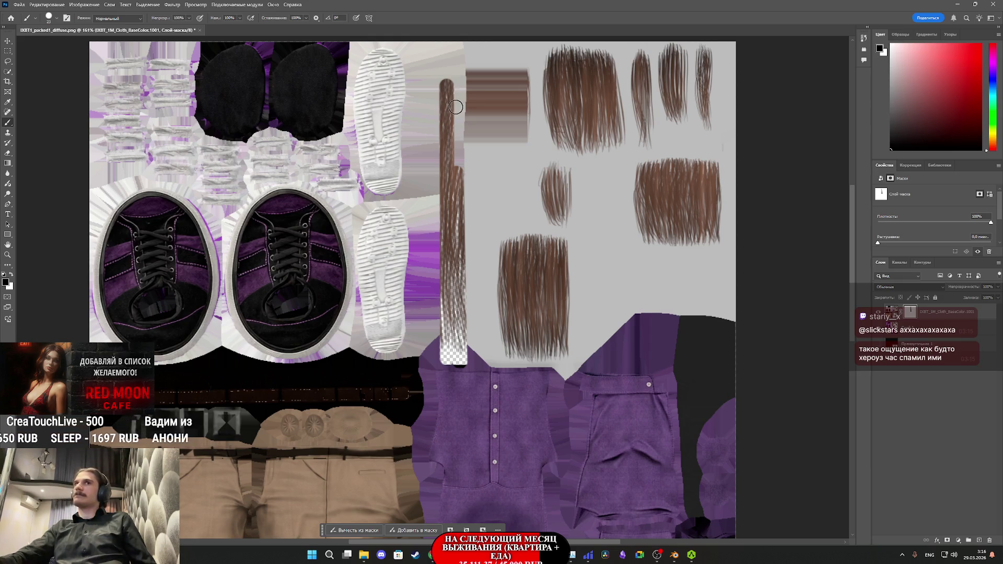
pyautogui.scroll(-1, 492, 339)
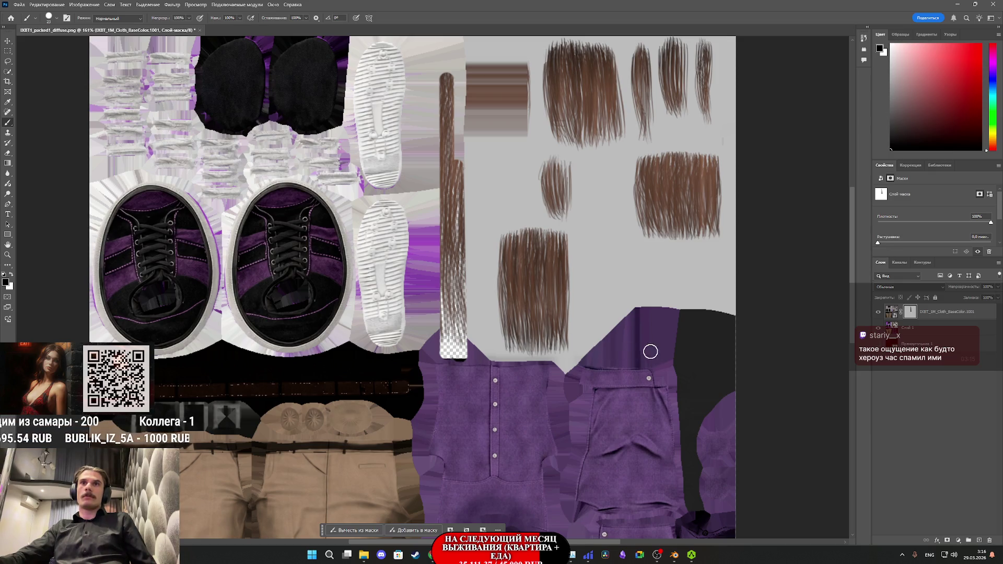
pyautogui.keyDown('shift'); pyautogui.click(690, 352); pyautogui.keyUp('shift')
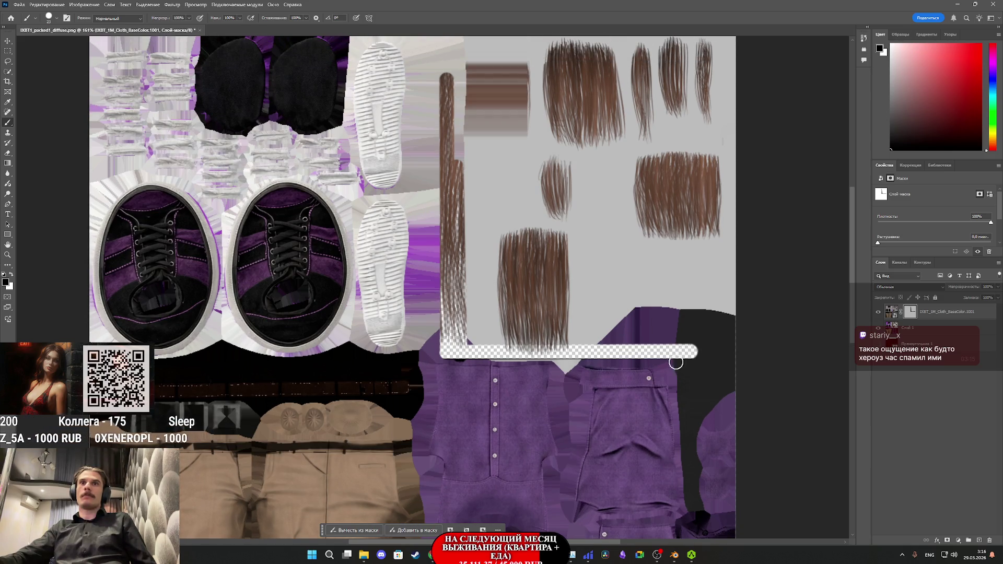
pyautogui.hscroll(5, 645, 484)
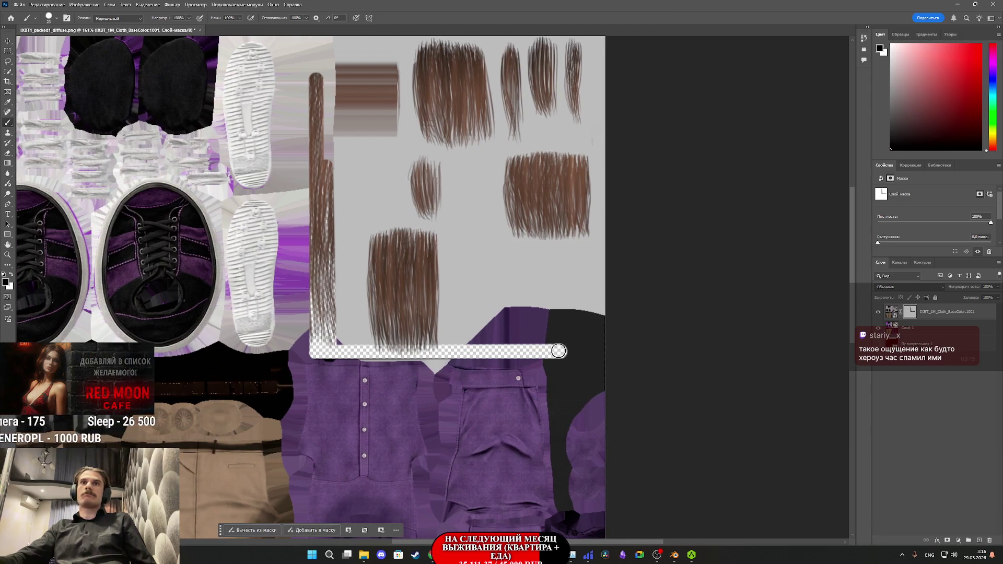
# Step: Widen and raise the masked strip along the hair area's bottom out to the canvas edge
pyautogui.keyDown('shift'); pyautogui.click(632, 349); pyautogui.keyUp('shift')
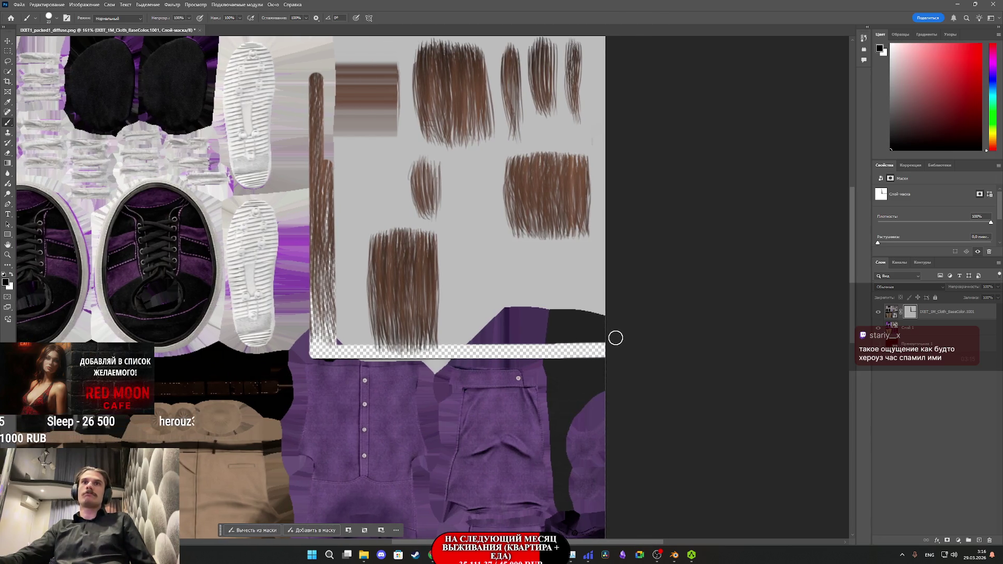
pyautogui.keyDown('shift'); pyautogui.click(333, 343); pyautogui.keyUp('shift')
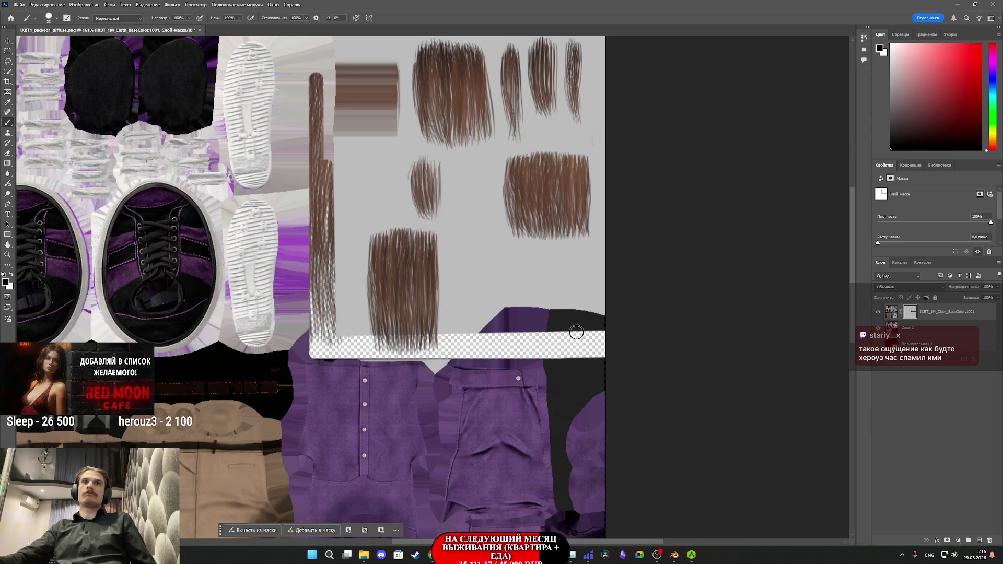
pyautogui.keyDown('shift'); pyautogui.click(617, 326); pyautogui.keyUp('shift')
pyautogui.keyDown('shift'); pyautogui.click(331, 331); pyautogui.keyUp('shift')
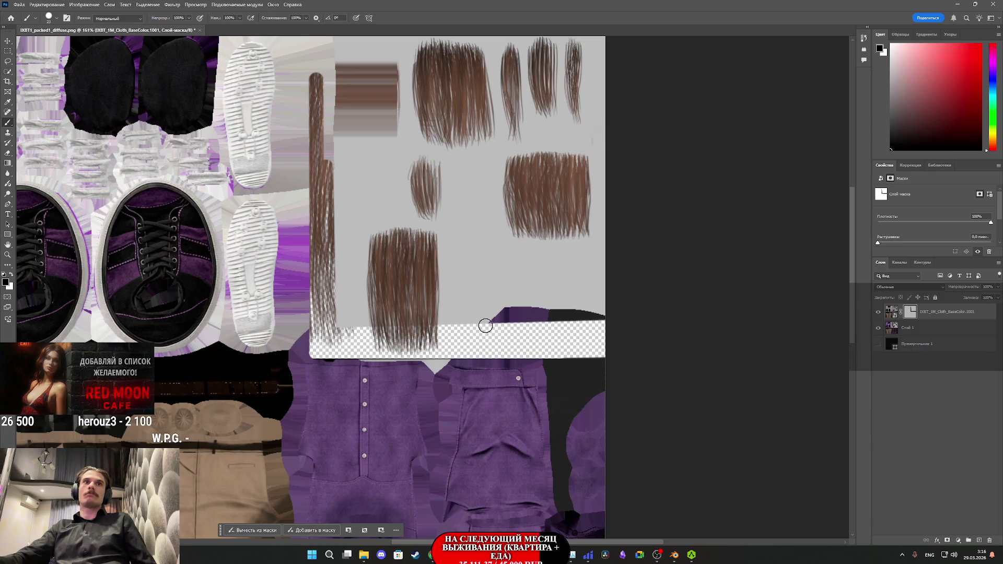
pyautogui.keyDown('shift'); pyautogui.click(618, 318); pyautogui.keyUp('shift')
pyautogui.keyDown('shift'); pyautogui.click(331, 325); pyautogui.keyUp('shift')
pyautogui.keyDown('shift'); pyautogui.click(606, 312); pyautogui.keyUp('shift')
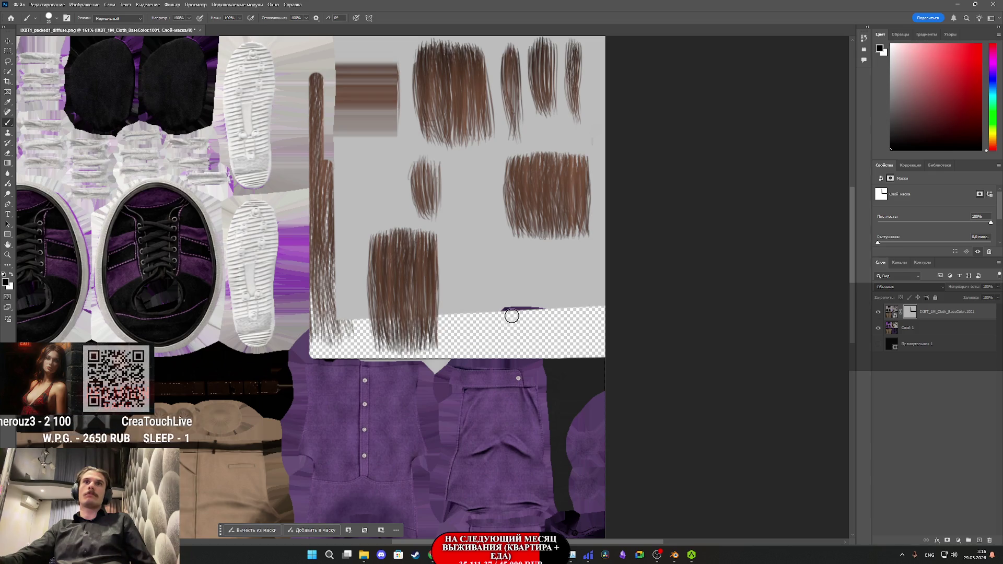
pyautogui.keyDown('shift'); pyautogui.click(330, 321); pyautogui.keyUp('shift')
pyautogui.moveTo(620, 307); pyautogui.dragTo(431, 315)
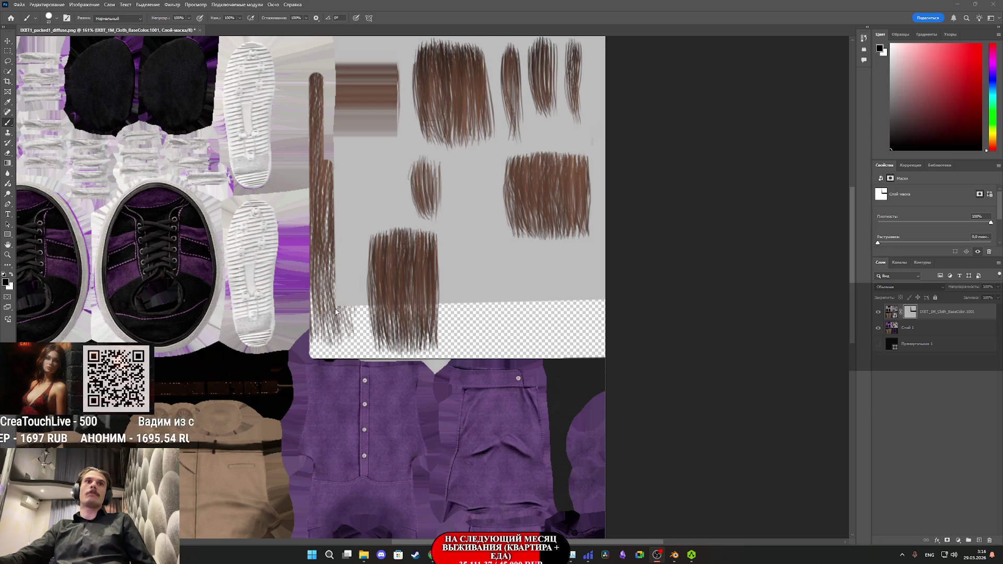
pyautogui.scroll(1, 335, 312)
# Step: Reselect the layer mask, refine the left hair strip up to the top, and adjust brush size and hardness
pyautogui.click(900, 316)
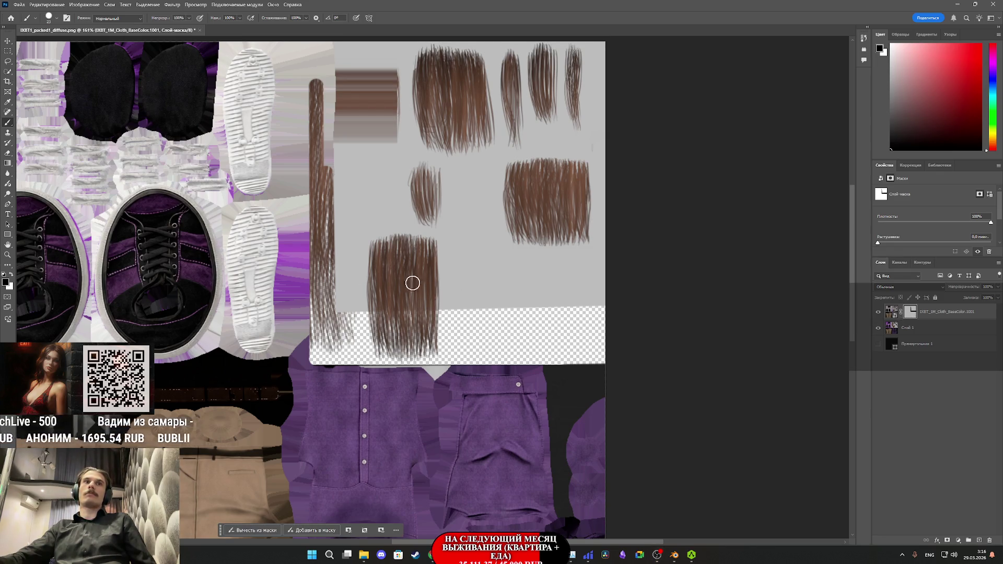
pyautogui.keyDown('shift'); pyautogui.click(334, 114); pyautogui.keyUp('shift')
pyautogui.scroll(2, 316, 186)
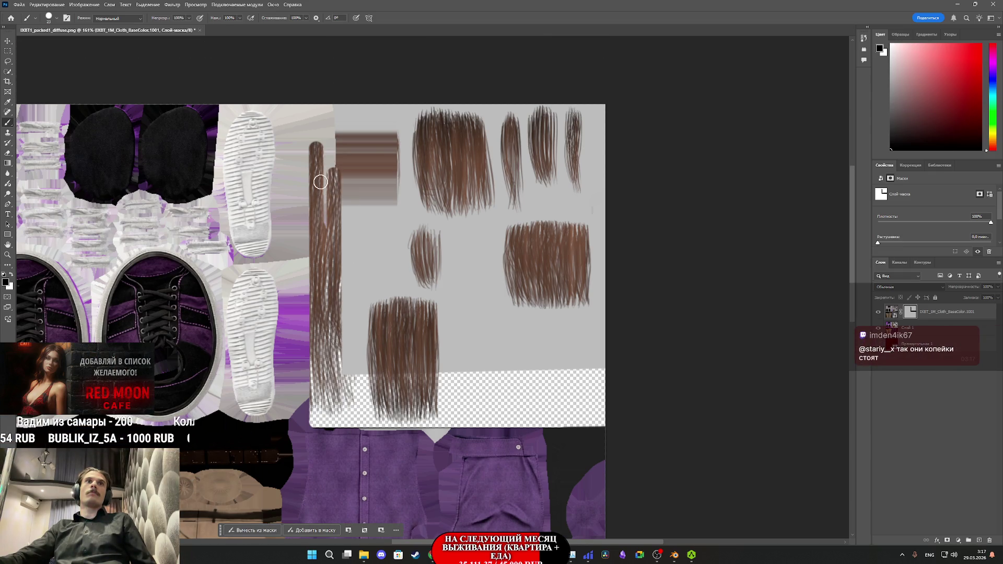
pyautogui.keyDown('shift'); pyautogui.click(316, 97); pyautogui.keyUp('shift')
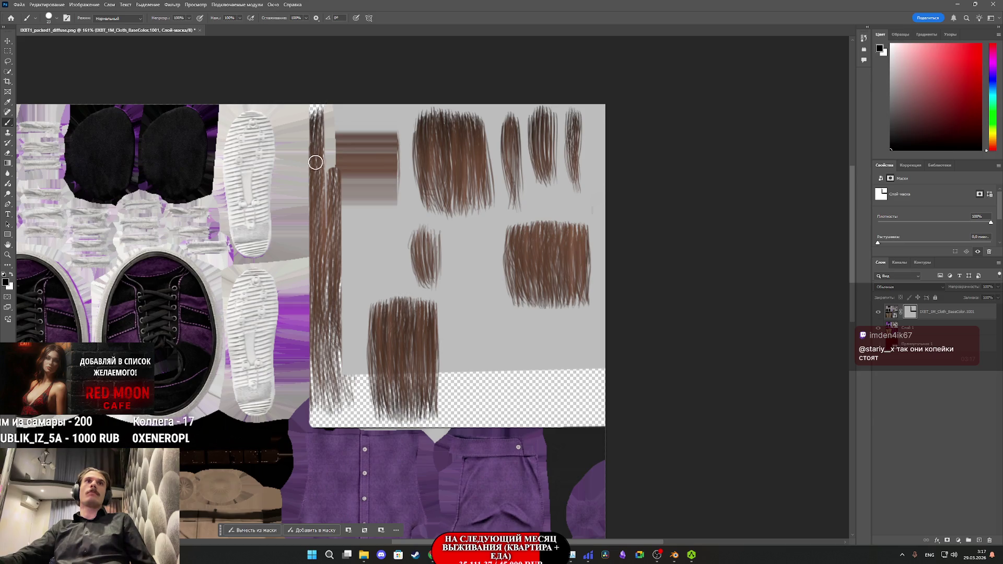
pyautogui.moveTo(338, 122); pyautogui.dragTo(338, 101)
pyautogui.keyDown('shift'); pyautogui.click(343, 381); pyautogui.keyUp('shift')
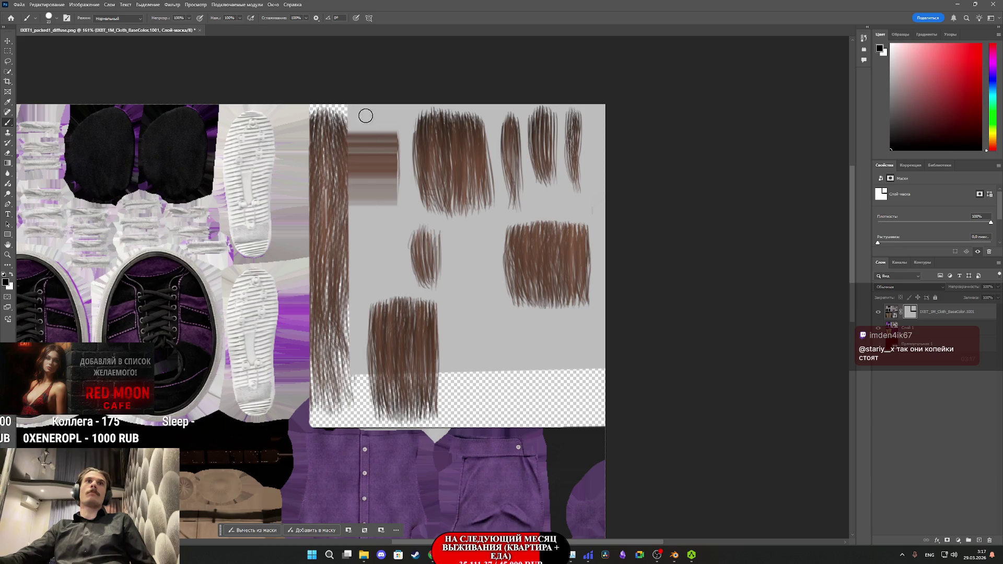
pyautogui.keyDown('shift'); pyautogui.click(350, 99); pyautogui.keyUp('shift')
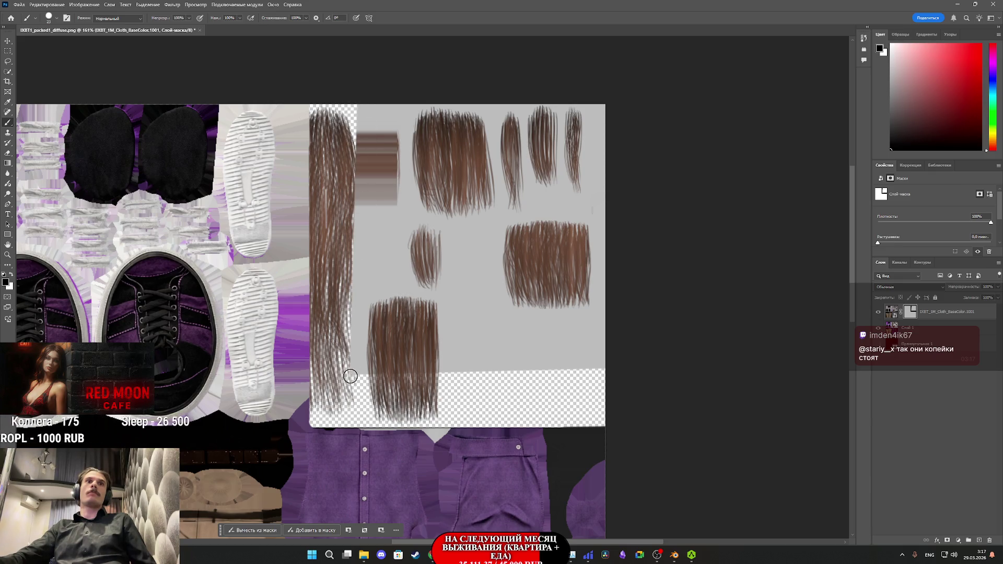
pyautogui.click(58, 18)
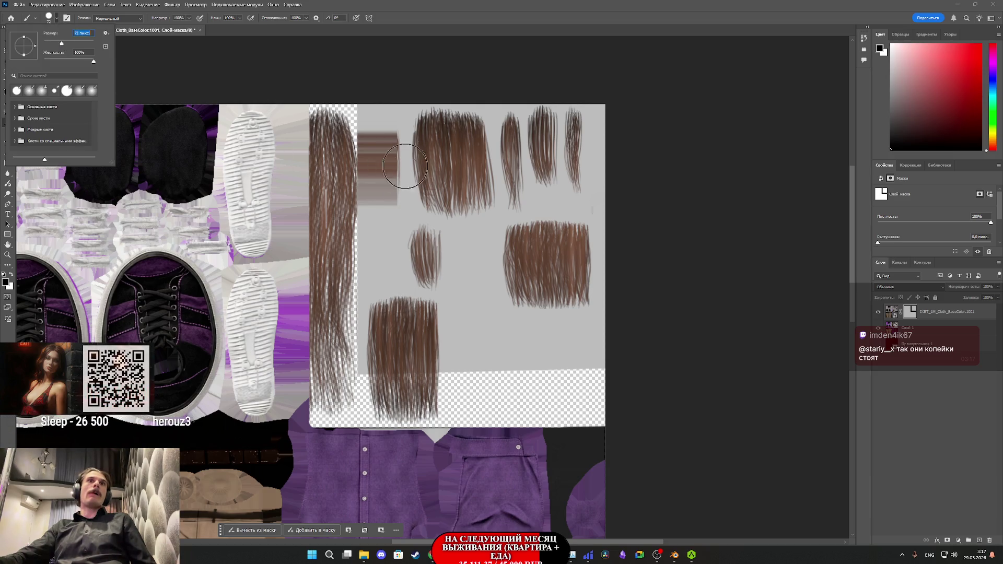
pyautogui.click(364, 108)
# Step: Paint out the remaining grey areas beside, between and above the hair blocks
pyautogui.moveTo(366, 110); pyautogui.dragTo(371, 188)
pyautogui.moveTo(368, 336)
pyautogui.mouseDown()
pyautogui.moveTo(360, 364)
pyautogui.moveTo(416, 354)
pyautogui.moveTo(618, 358)
pyautogui.mouseUp()
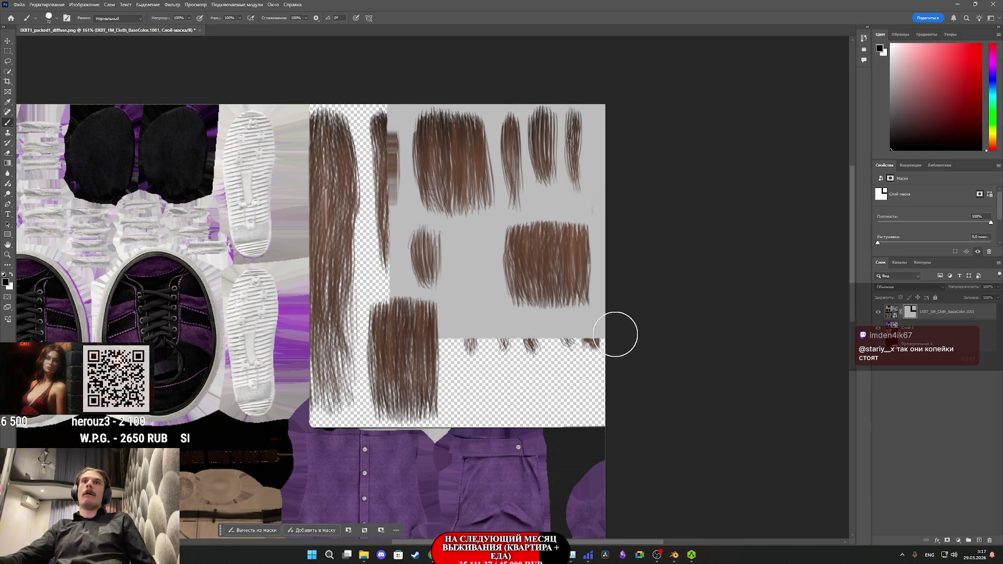
pyautogui.moveTo(389, 330)
pyautogui.mouseDown()
pyautogui.moveTo(611, 291)
pyautogui.moveTo(439, 284)
pyautogui.moveTo(387, 297)
pyautogui.mouseUp()
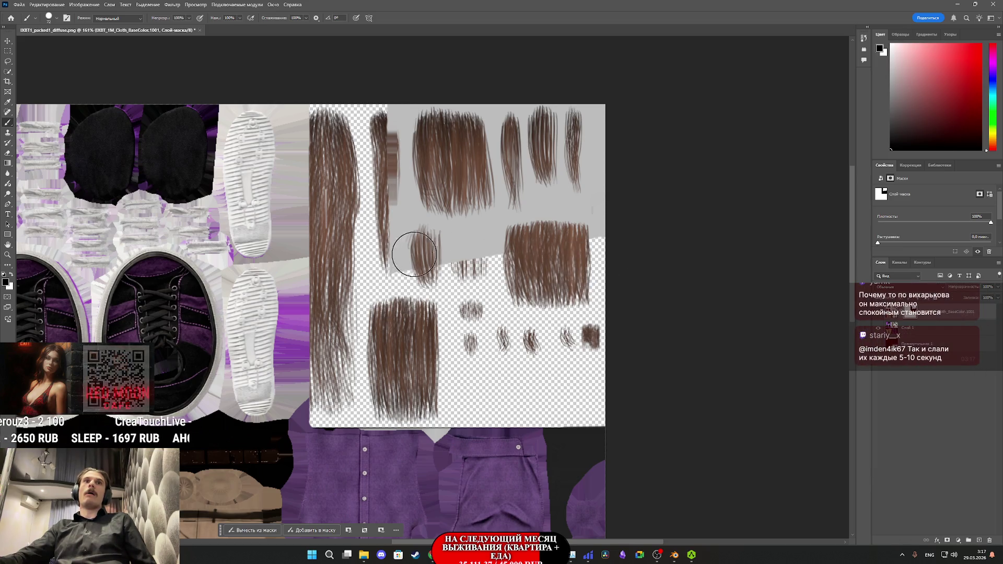
pyautogui.moveTo(493, 264); pyautogui.dragTo(385, 265)
pyautogui.moveTo(614, 228)
pyautogui.mouseDown()
pyautogui.moveTo(376, 233)
pyautogui.moveTo(604, 204)
pyautogui.moveTo(375, 211)
pyautogui.mouseUp()
pyautogui.moveTo(618, 181)
pyautogui.mouseDown()
pyautogui.moveTo(365, 175)
pyautogui.moveTo(606, 159)
pyautogui.mouseUp()
pyautogui.moveTo(354, 145); pyautogui.dragTo(616, 123)
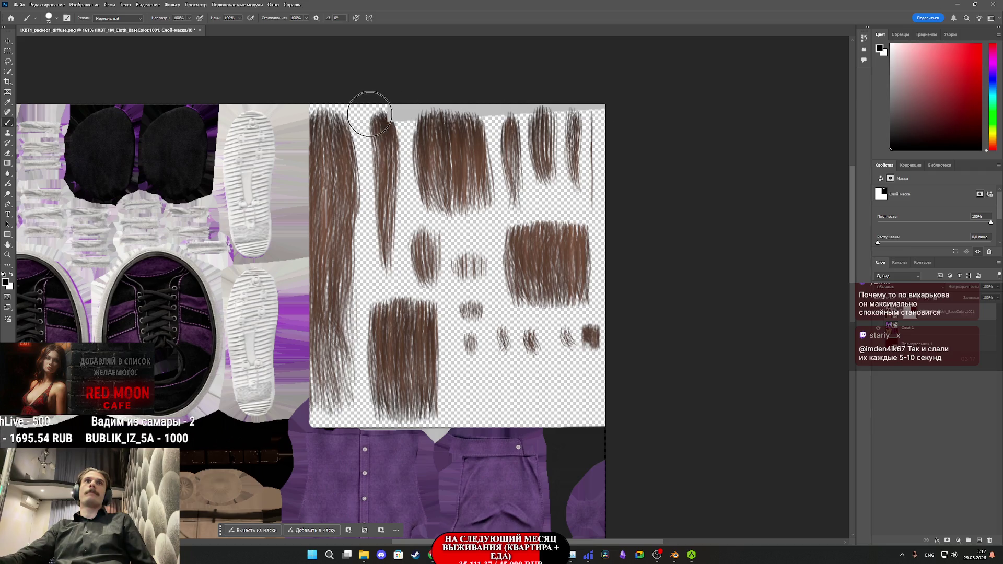
pyautogui.moveTo(370, 114); pyautogui.dragTo(584, 114)
pyautogui.scroll(-5, 454, 246)
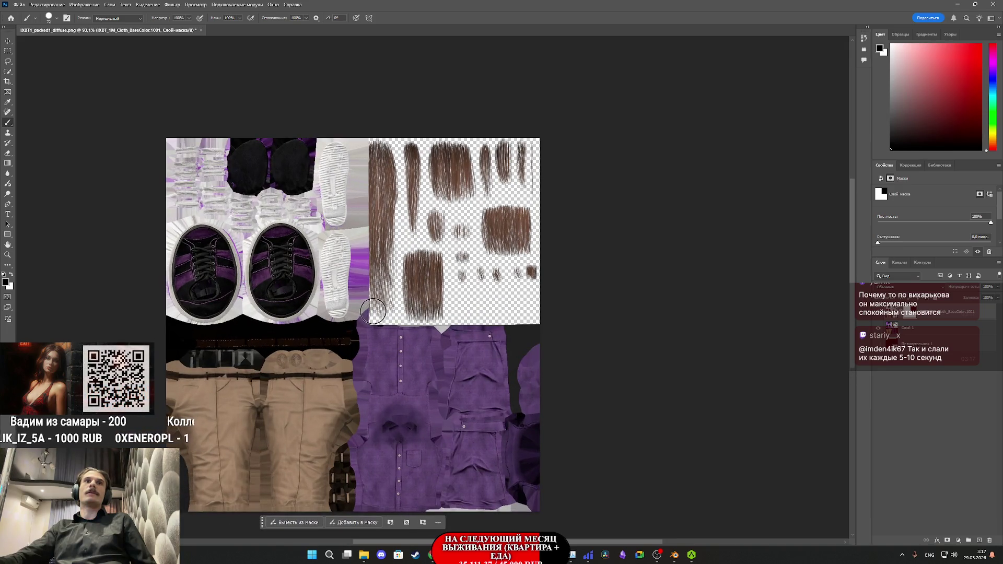
# Step: Export the atlas as PNG over IXBT1/Tex/IXBT_1M_Cloth_BaseColor.1001.png, confirming the replacement
pyautogui.click(19, 5)
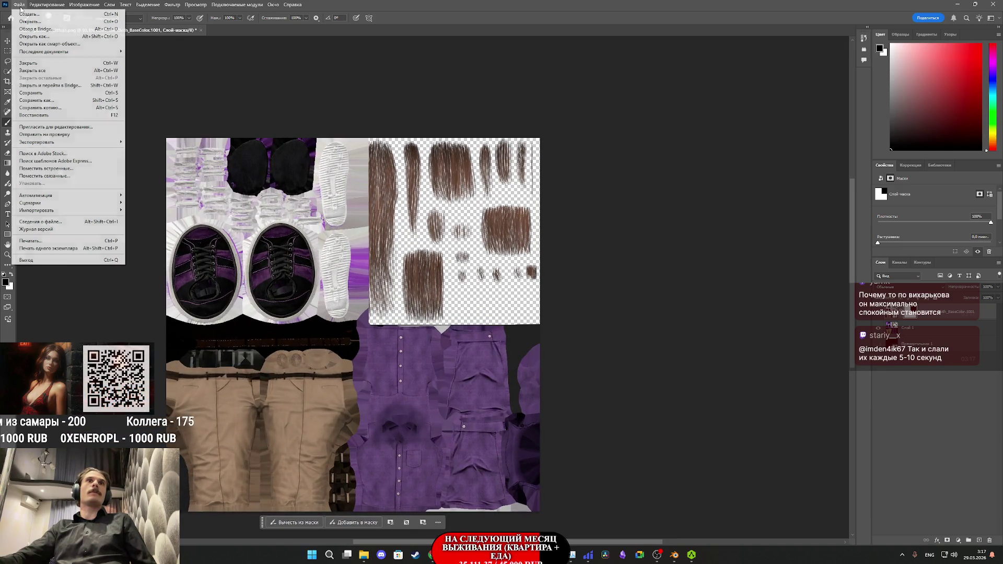
pyautogui.moveTo(51, 141)
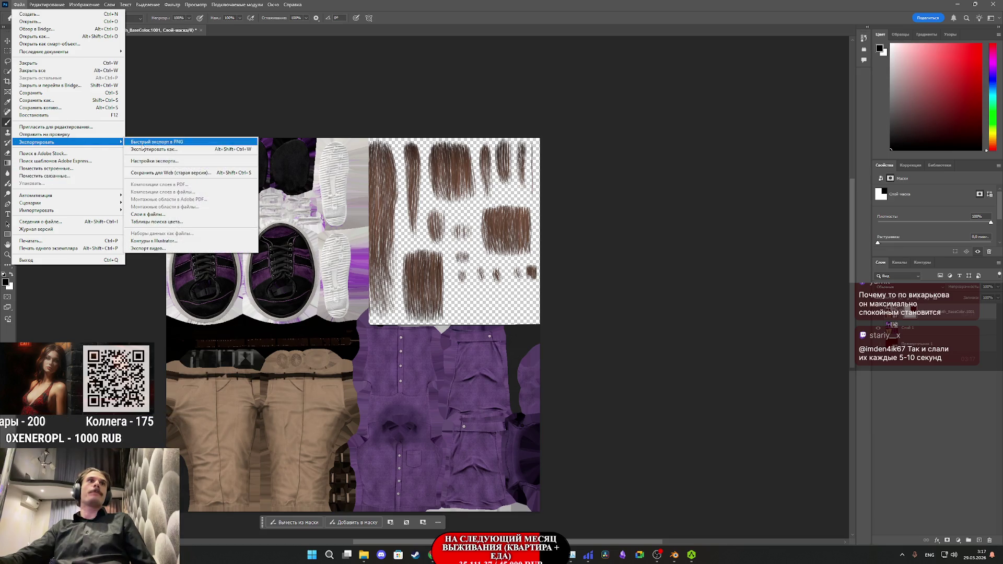
pyautogui.click(176, 150)
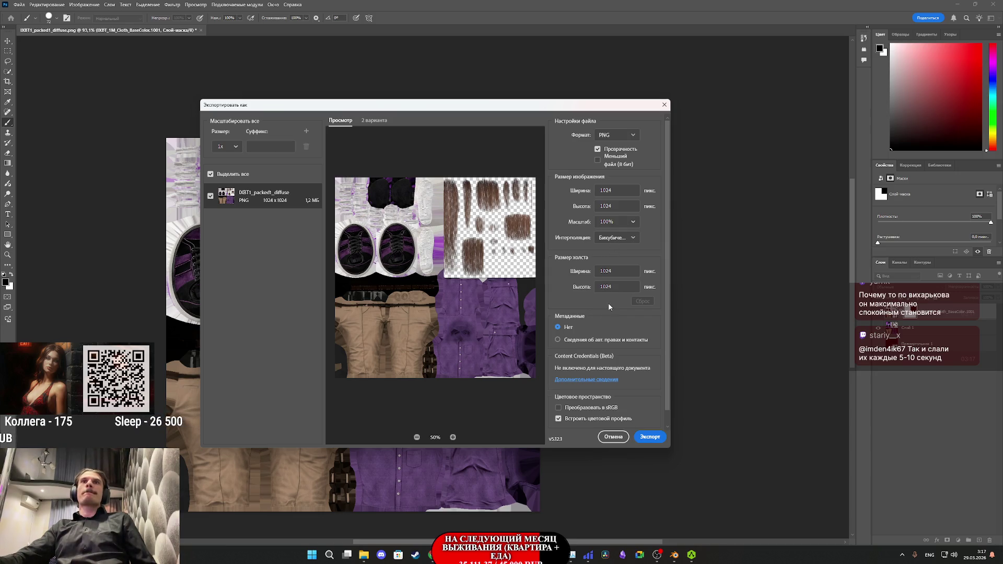
pyautogui.click(649, 437)
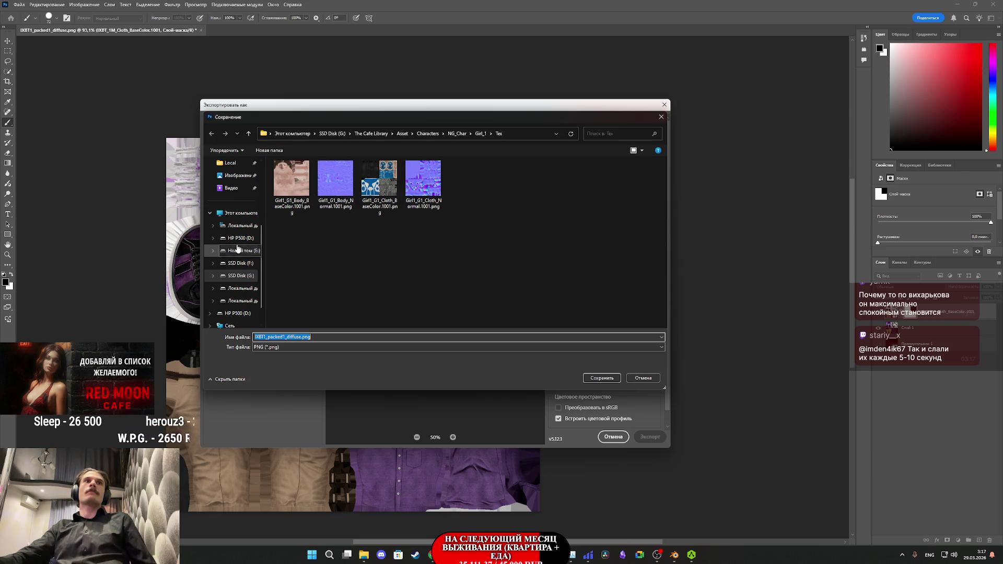
pyautogui.click(454, 135)
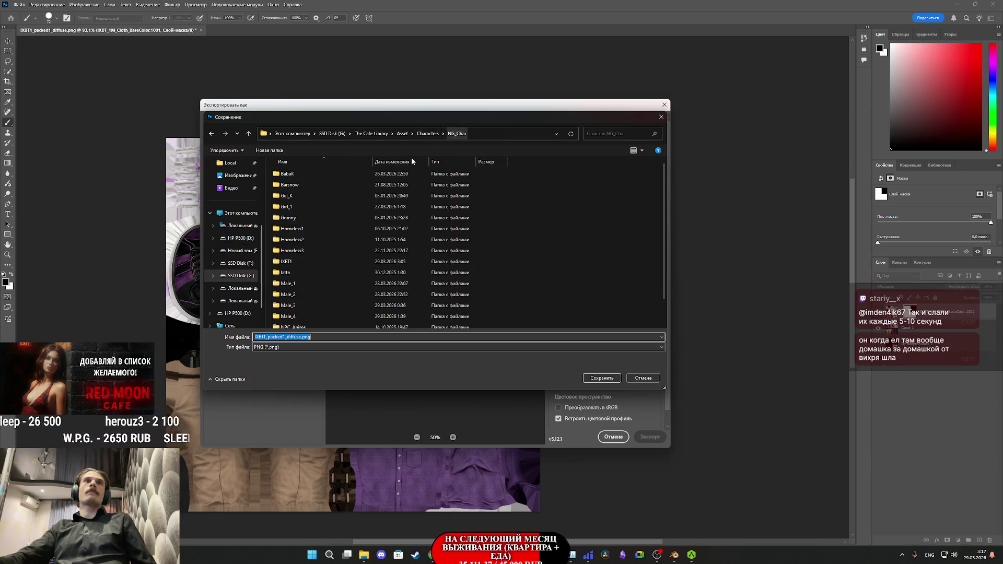
pyautogui.doubleClick(298, 261)
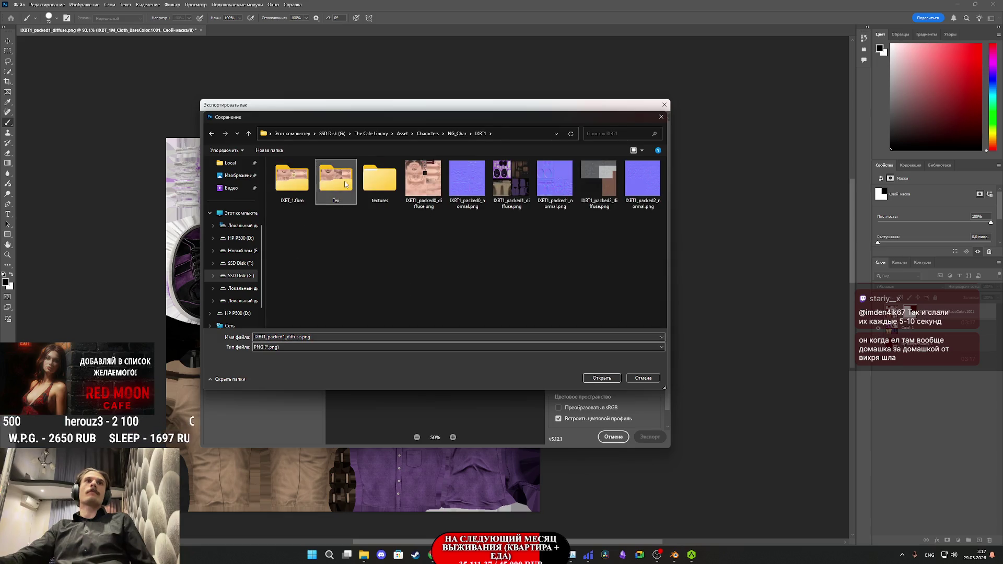
pyautogui.doubleClick(336, 180)
pyautogui.click(380, 180)
pyautogui.click(602, 377)
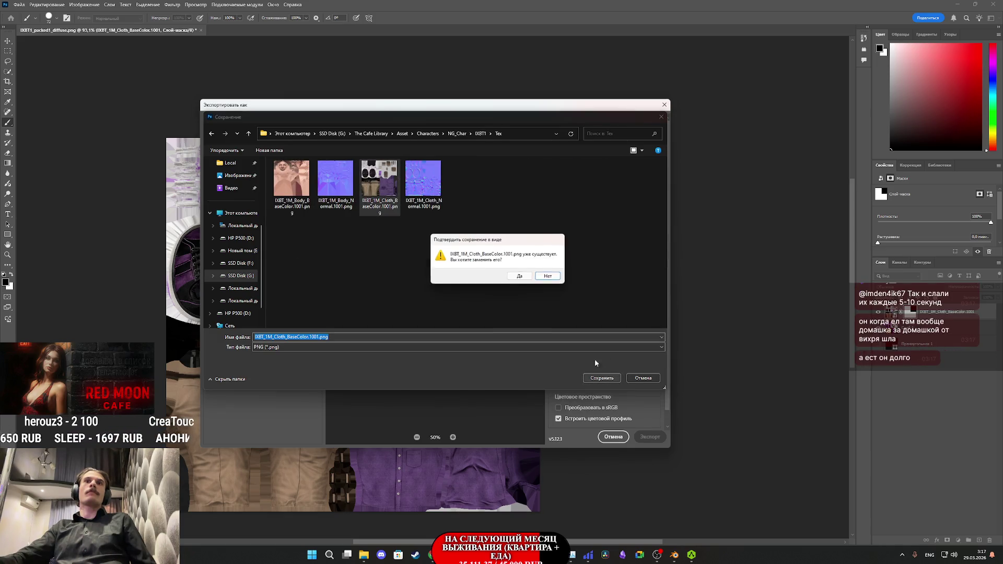
pyautogui.click(520, 277)
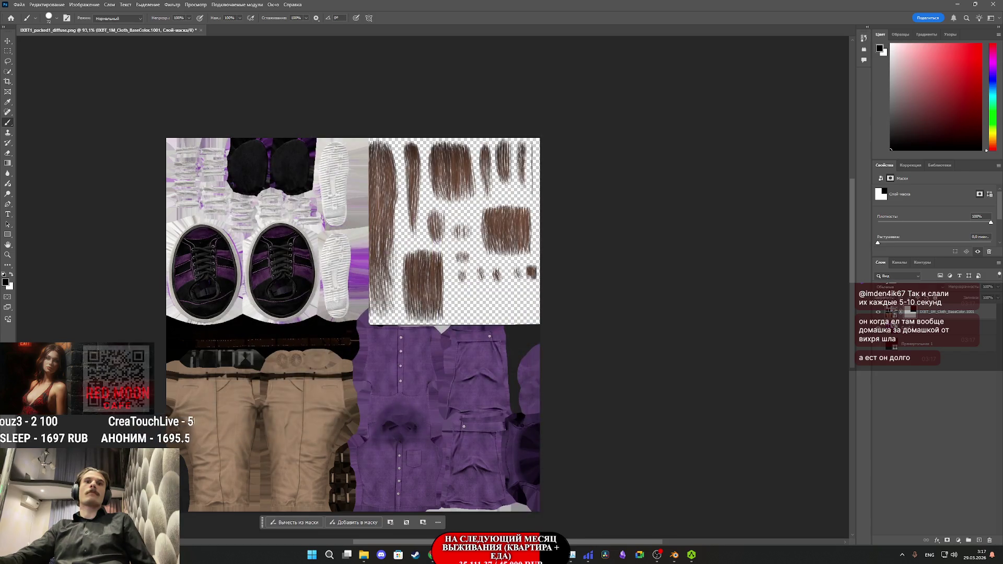
pyautogui.click(452, 501)
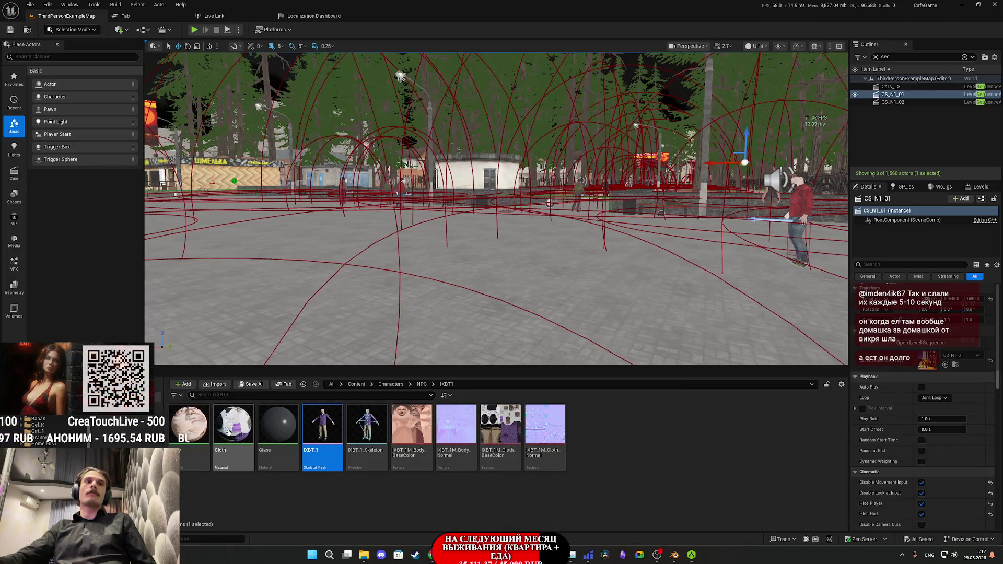
# Step: Reimport IXBT_1M_Cloth_BaseColor from the edited PNG, then reopen the IXBT_1 mesh to check it
pyautogui.click(514, 432)
pyautogui.doubleClick(514, 433)
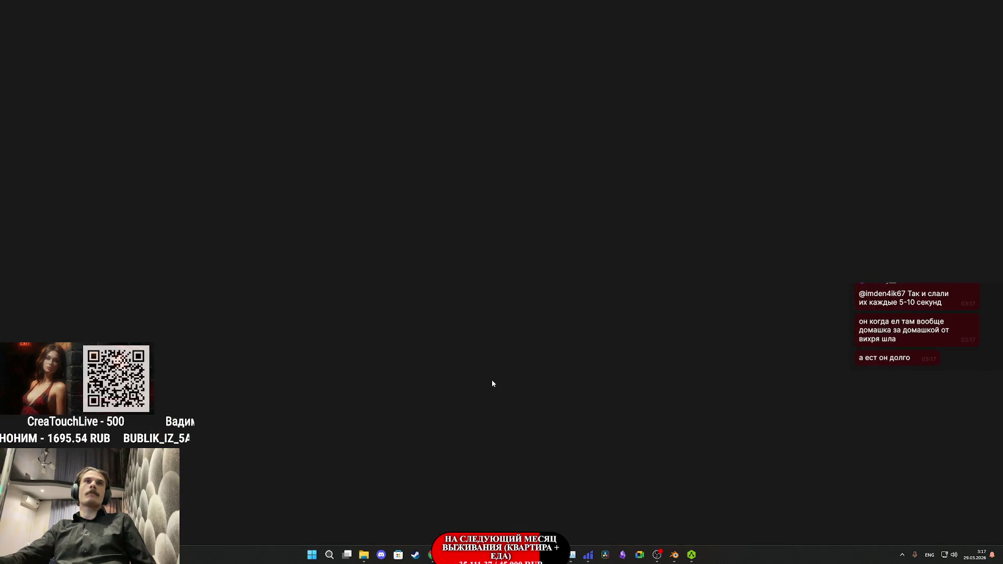
pyautogui.click(92, 31)
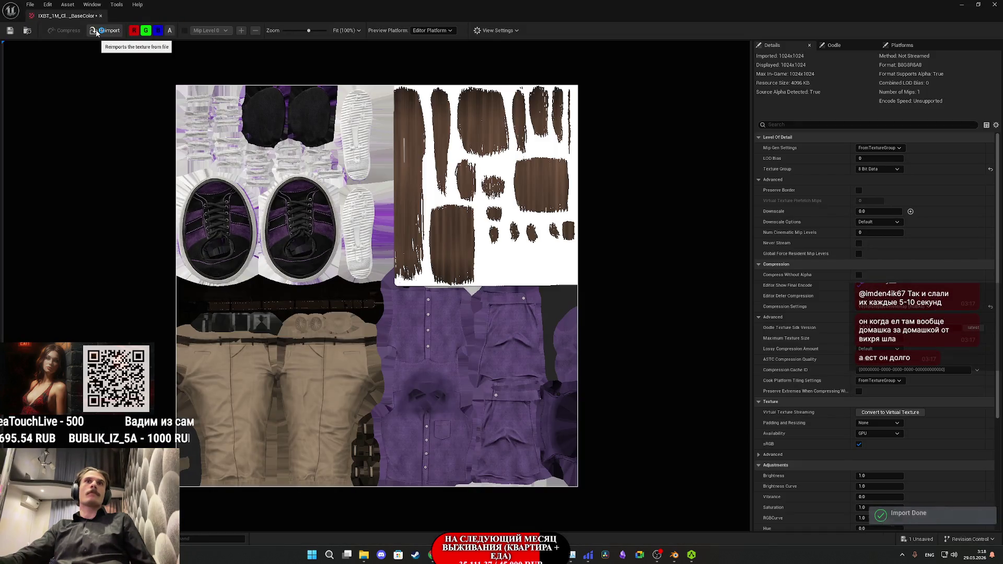
pyautogui.scroll(2, 478, 238)
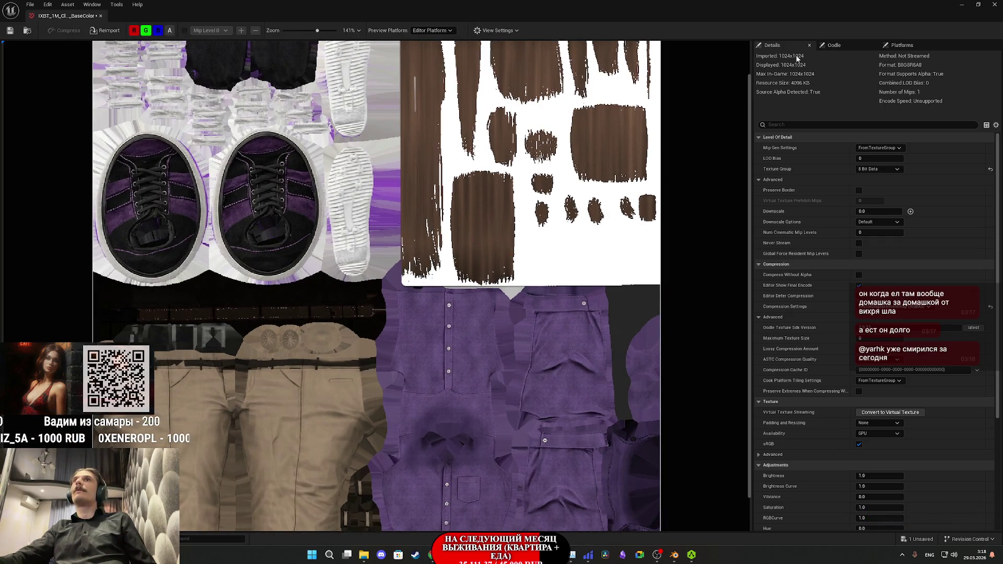
pyautogui.click(991, 5)
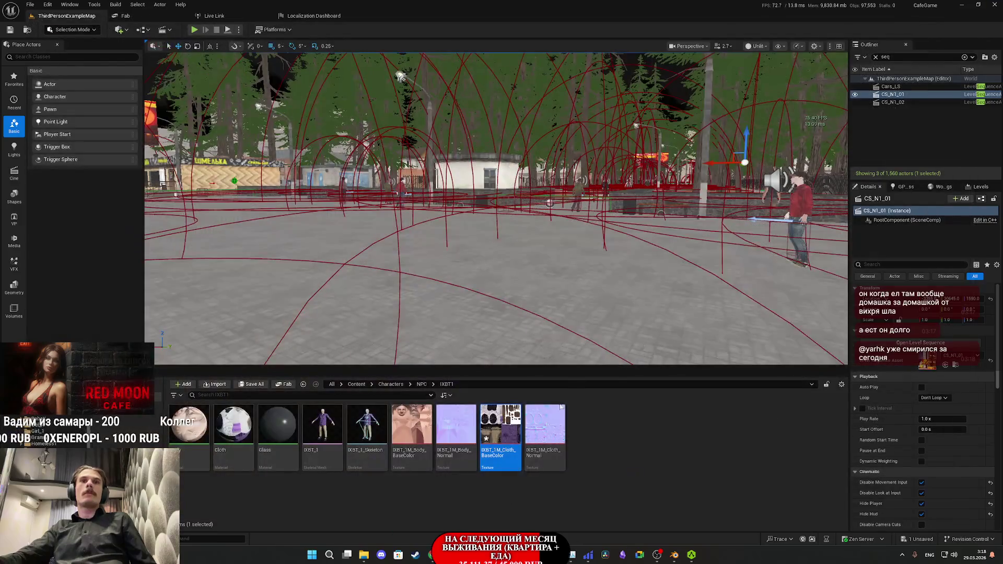
pyautogui.moveTo(498, 429)
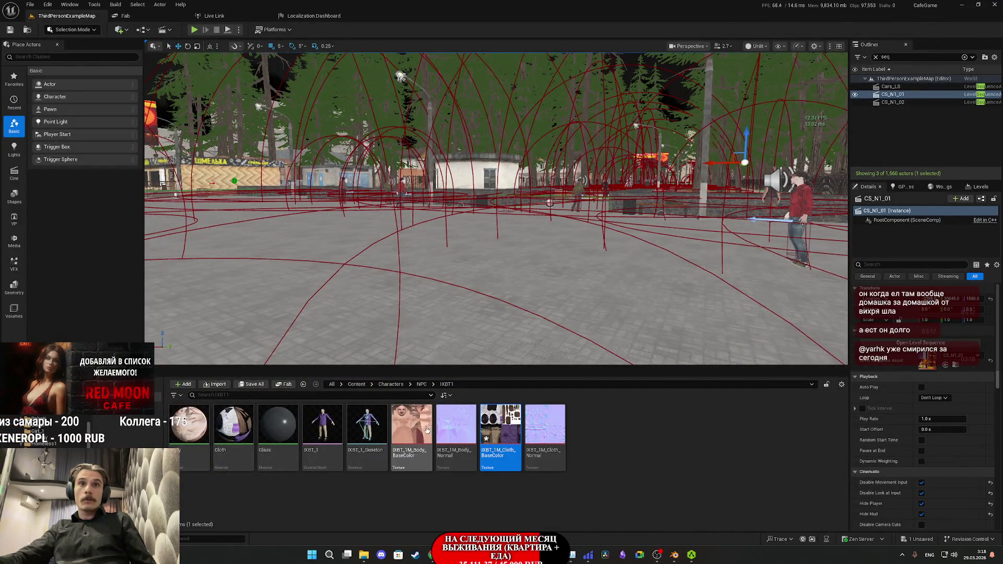
pyautogui.doubleClick(331, 427)
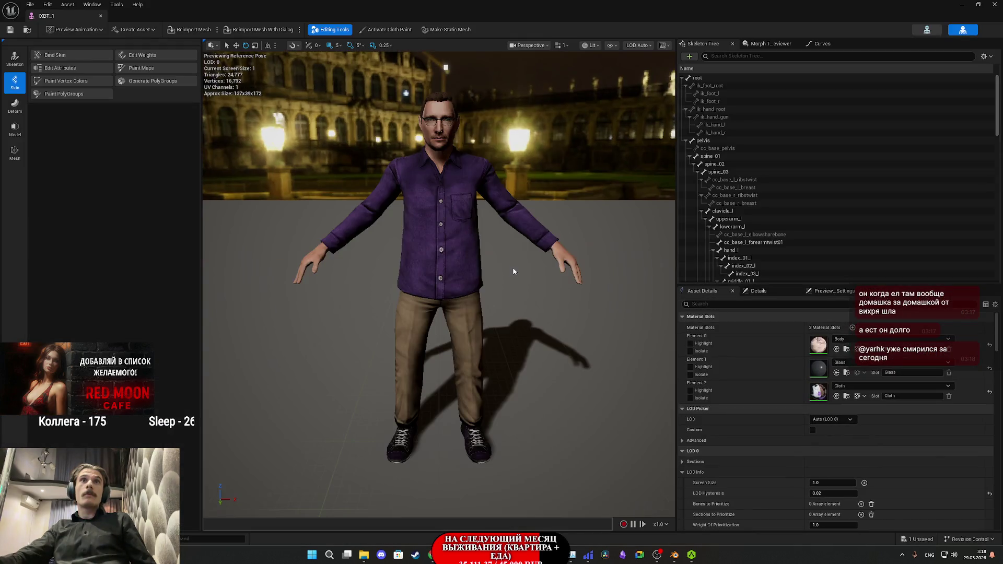
pyautogui.scroll(15, 512, 268)
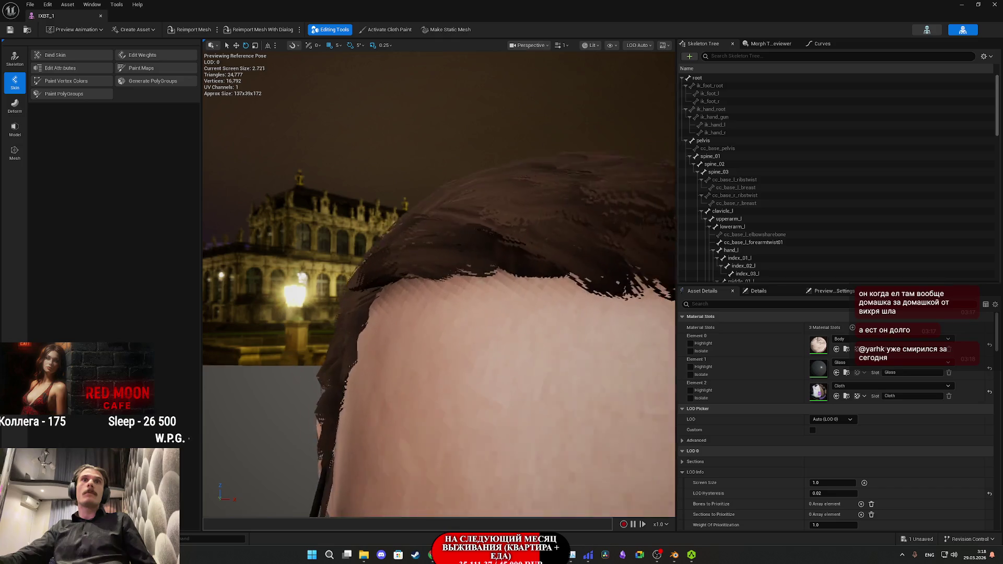
pyautogui.scroll(-5, 512, 267)
pyautogui.moveTo(513, 267)
pyautogui.mouseDown()
pyautogui.moveTo(616, 264)
pyautogui.moveTo(574, 266)
pyautogui.mouseUp()
pyautogui.scroll(-8, 501, 296)
pyautogui.moveTo(500, 297)
pyautogui.mouseDown()
pyautogui.moveTo(538, 298)
pyautogui.moveTo(564, 313)
pyautogui.moveTo(584, 293)
pyautogui.moveTo(459, 292)
pyautogui.moveTo(455, 313)
pyautogui.moveTo(454, 251)
pyautogui.moveTo(455, 324)
pyautogui.moveTo(428, 334)
pyautogui.moveTo(418, 292)
pyautogui.moveTo(508, 306)
pyautogui.mouseUp()
pyautogui.scroll(4, 439, 282)
pyautogui.scroll(5, 438, 283)
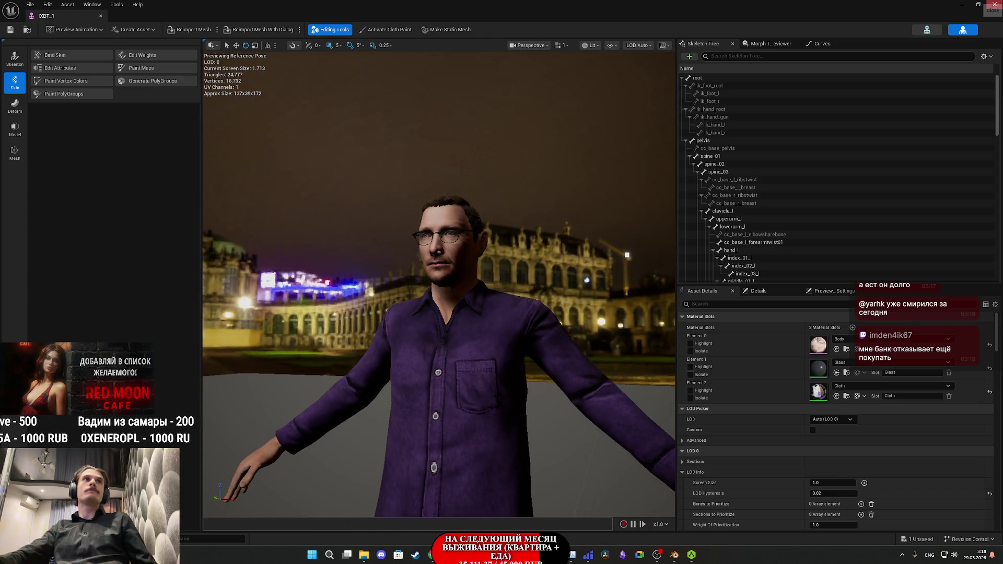
pyautogui.click(994, 4)
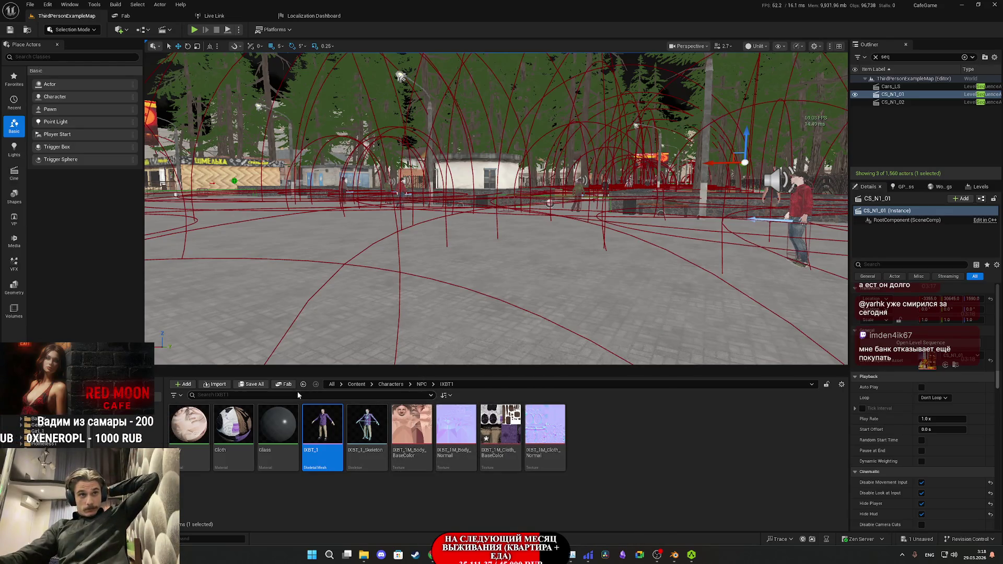
# Step: Save All content, confirming the modified Cloth BaseColor texture in the Save Content dialog
pyautogui.click(257, 387)
pyautogui.click(564, 365)
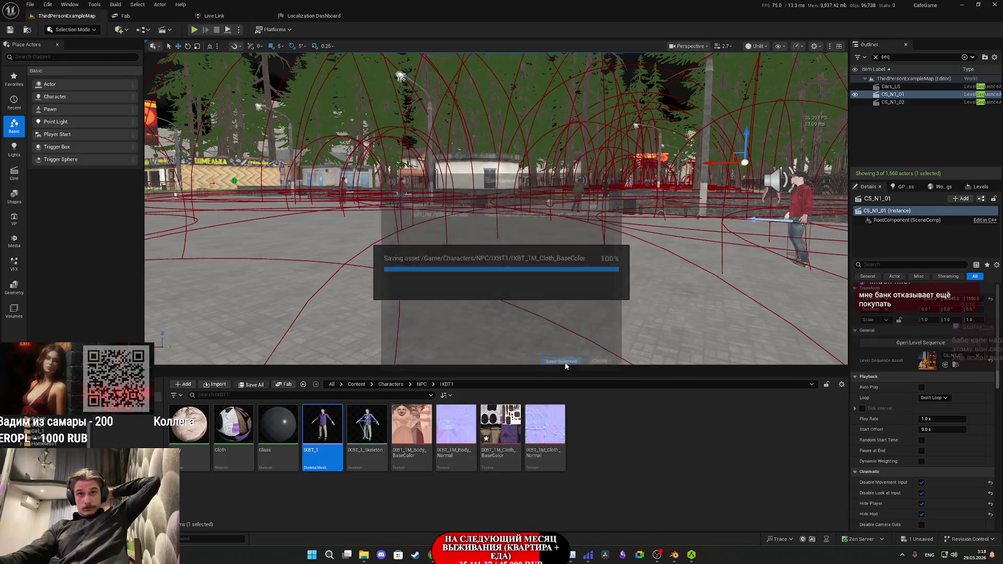
pyautogui.moveTo(508, 442)
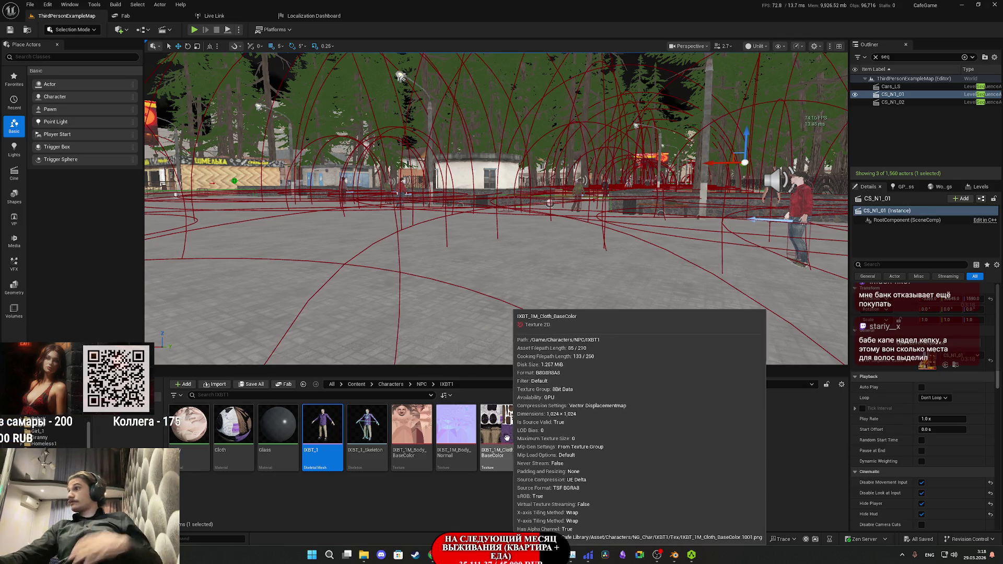
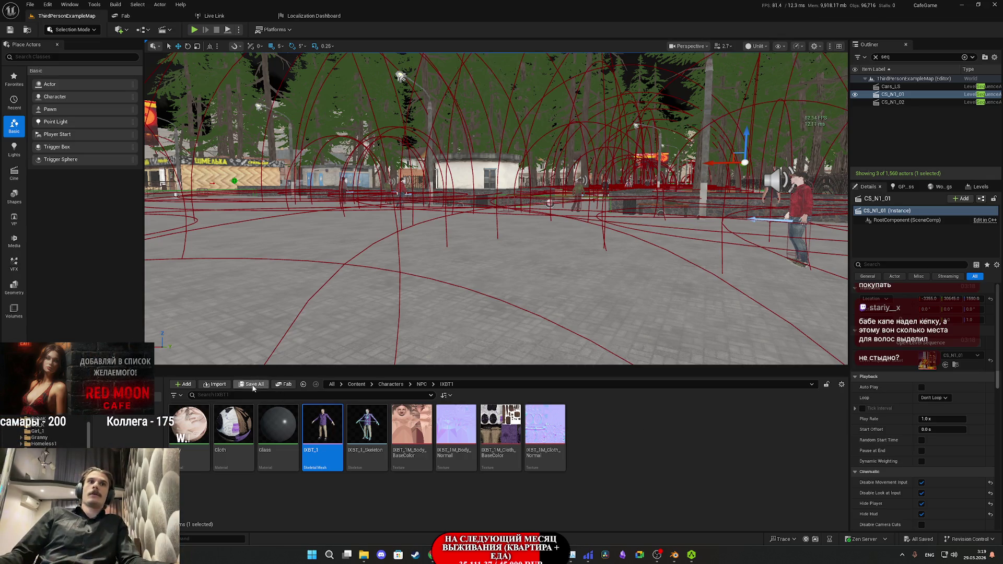
# Step: Open the Random_NPC_DT data table in Content/Custom_Variables/NPC
pyautogui.click(364, 384)
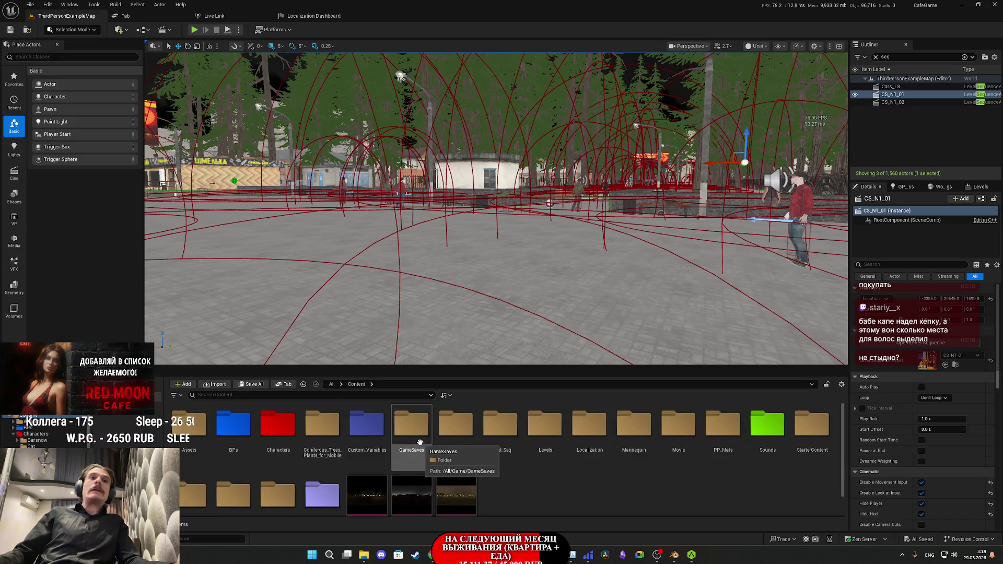
pyautogui.doubleClick(367, 424)
pyautogui.click(284, 431)
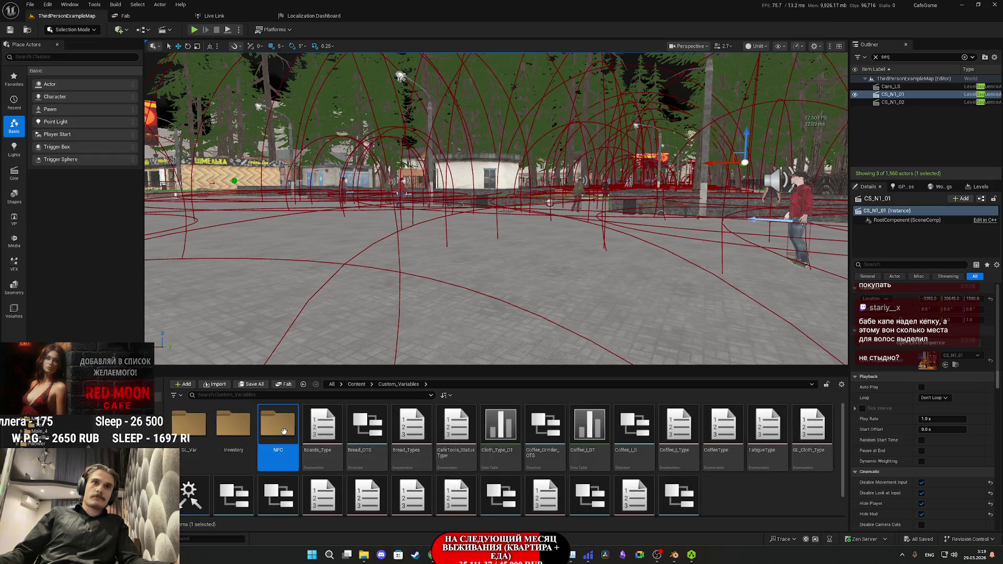
pyautogui.doubleClick(284, 431)
pyautogui.doubleClick(545, 426)
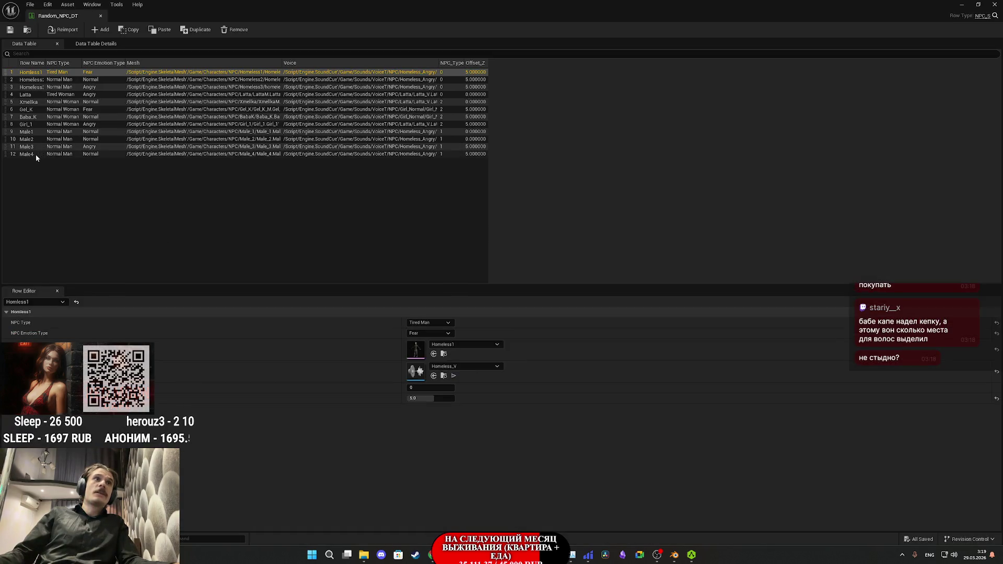
# Step: Duplicate the Male4 row and rename the copy IXBT1
pyautogui.click(33, 155)
pyautogui.rightClick(34, 155)
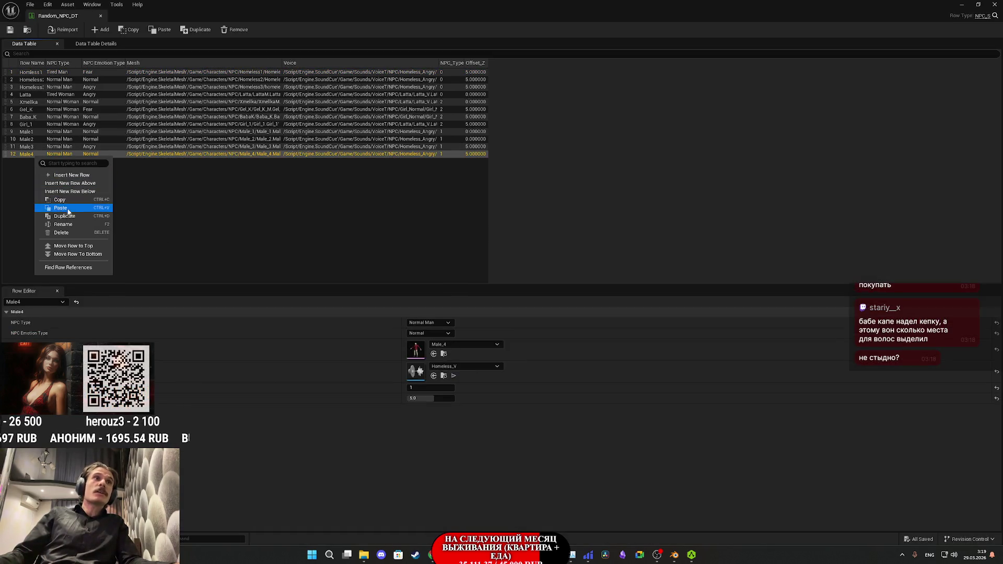
pyautogui.click(66, 216)
pyautogui.doubleClick(30, 162)
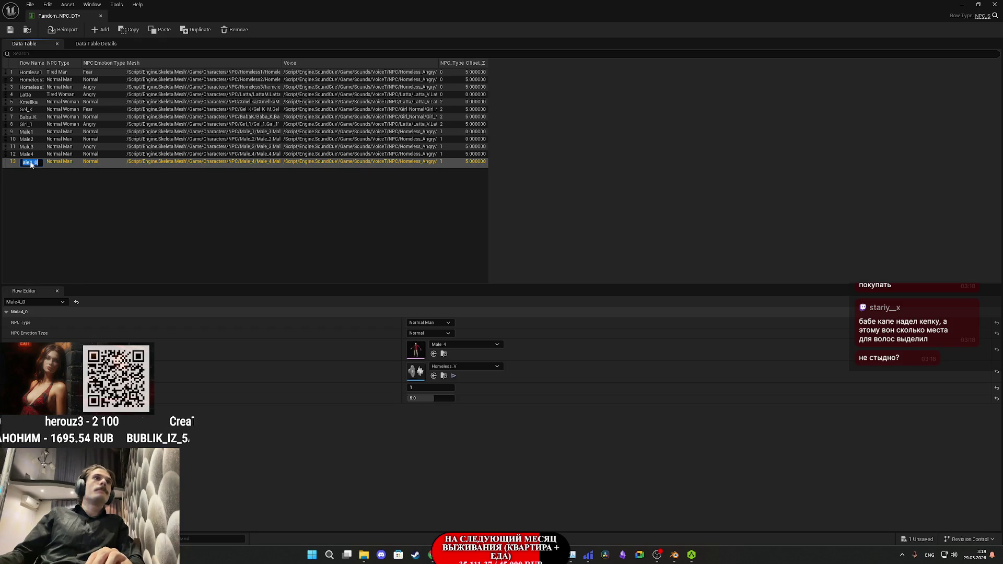
pyautogui.press('BackSpace')
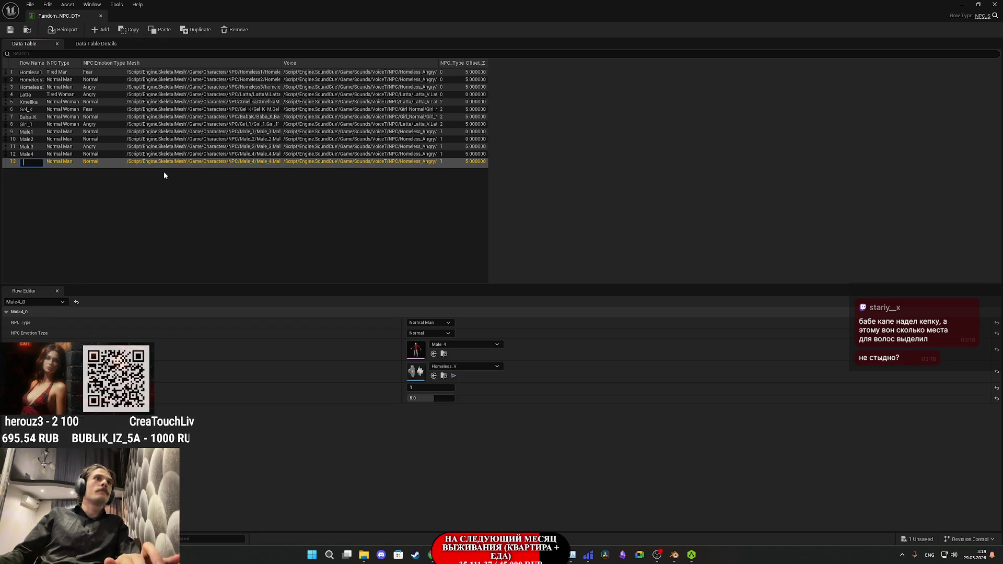
pyautogui.write('IXBT')
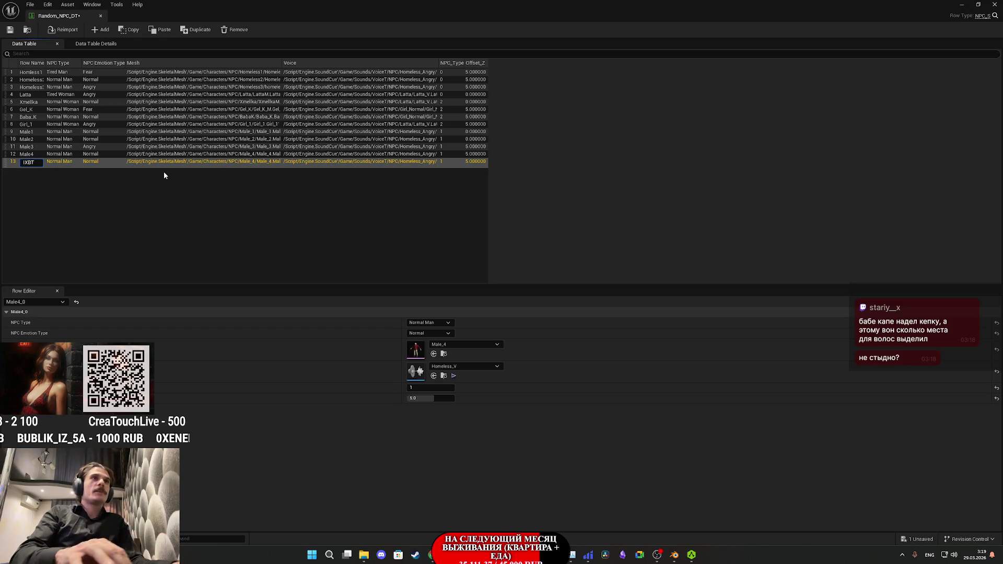
pyautogui.write('1')
pyautogui.press('Return')
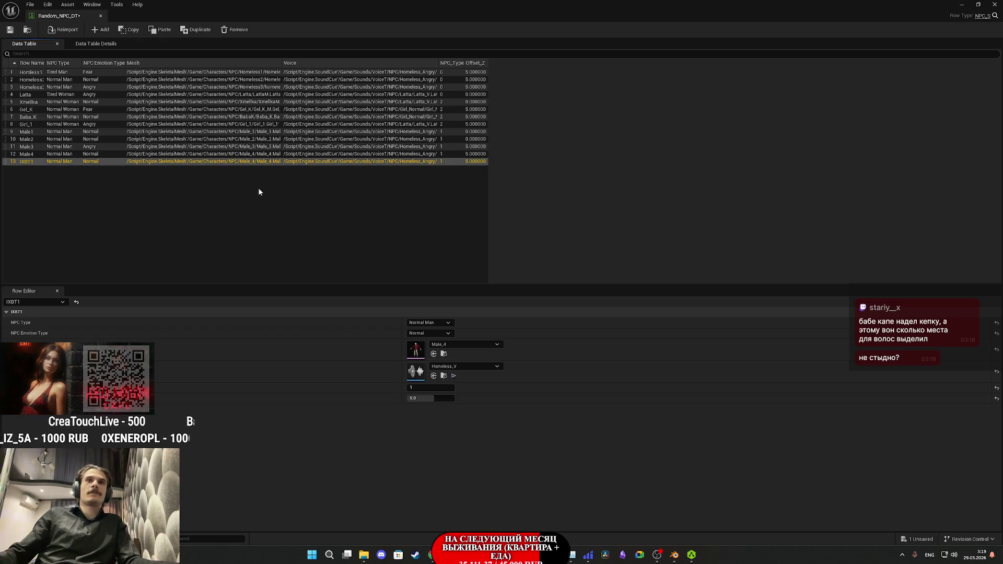
# Step: Give IXBT1 the IXBT_1 mesh, Fear emotion and Tired Man NPC type
pyautogui.click(450, 346)
pyautogui.write('ixb')
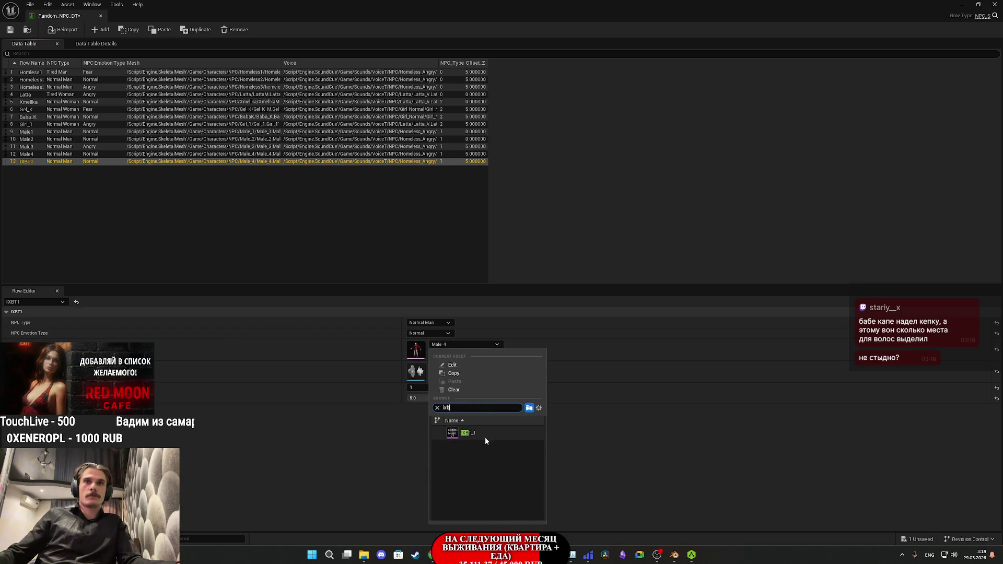
pyautogui.click(484, 435)
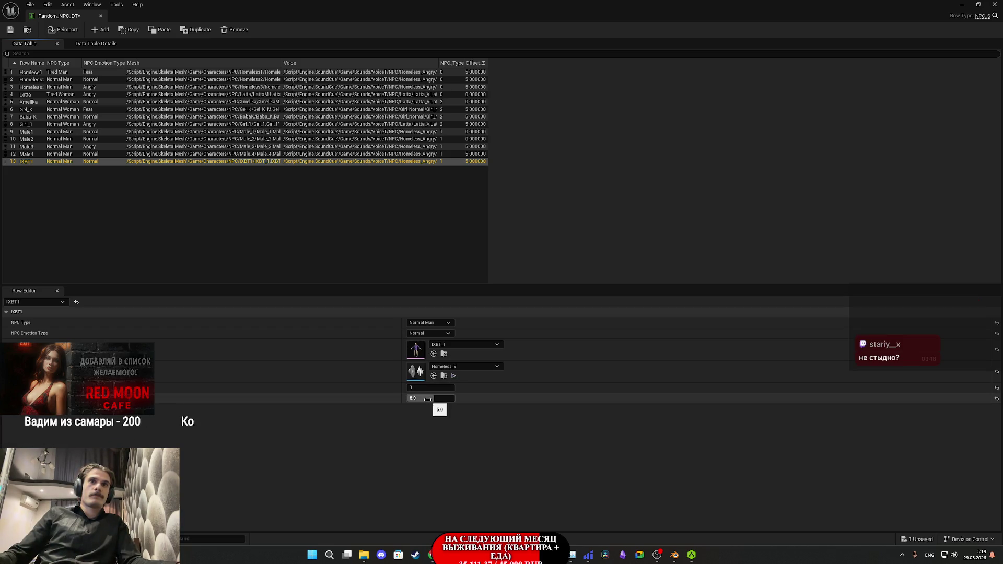
pyautogui.click(428, 333)
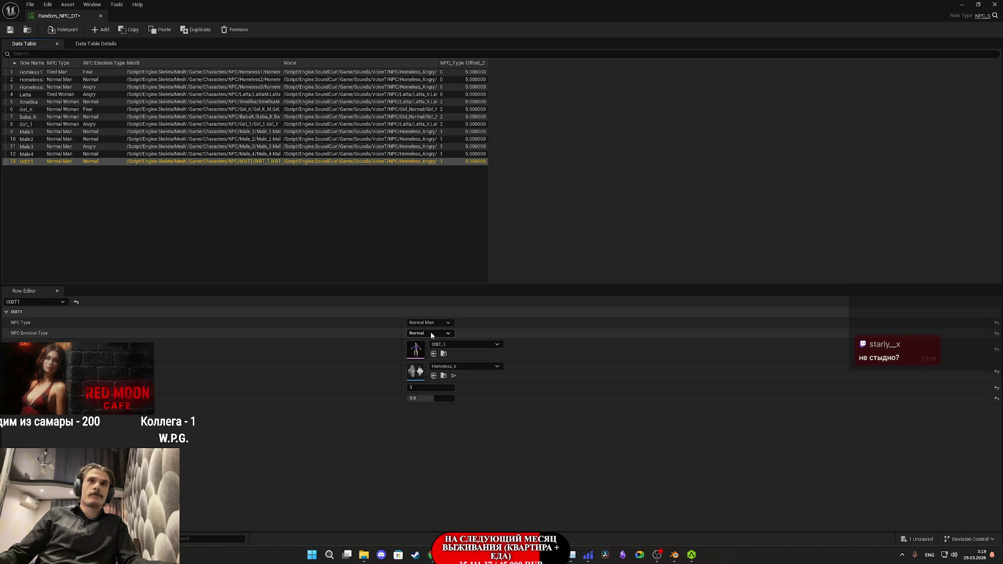
pyautogui.click(417, 356)
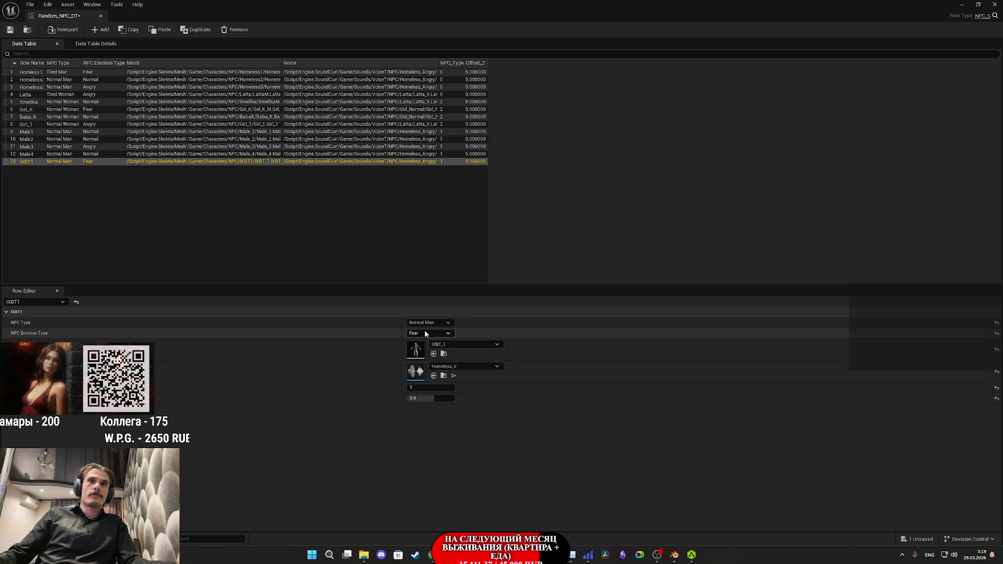
pyautogui.click(427, 323)
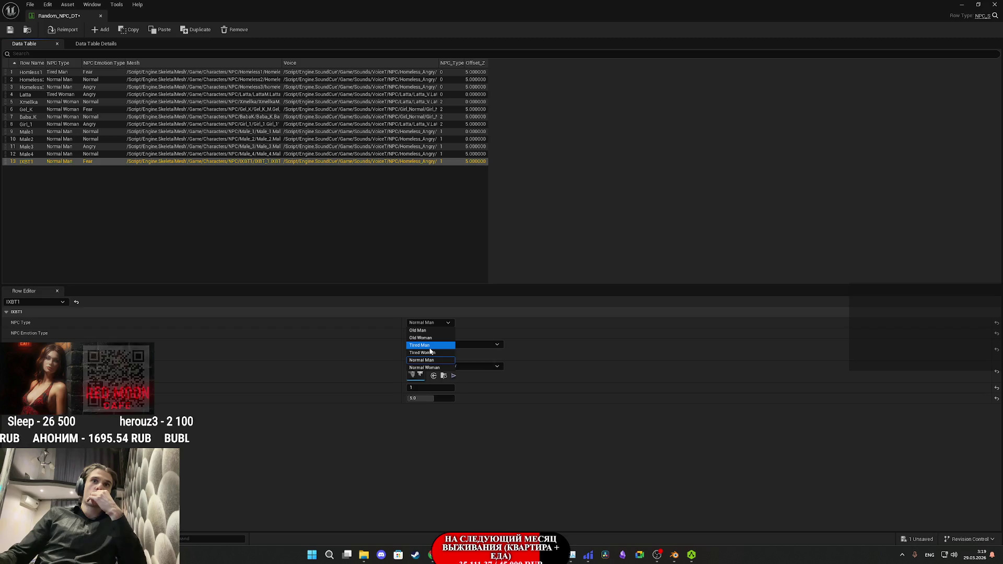
pyautogui.click(430, 347)
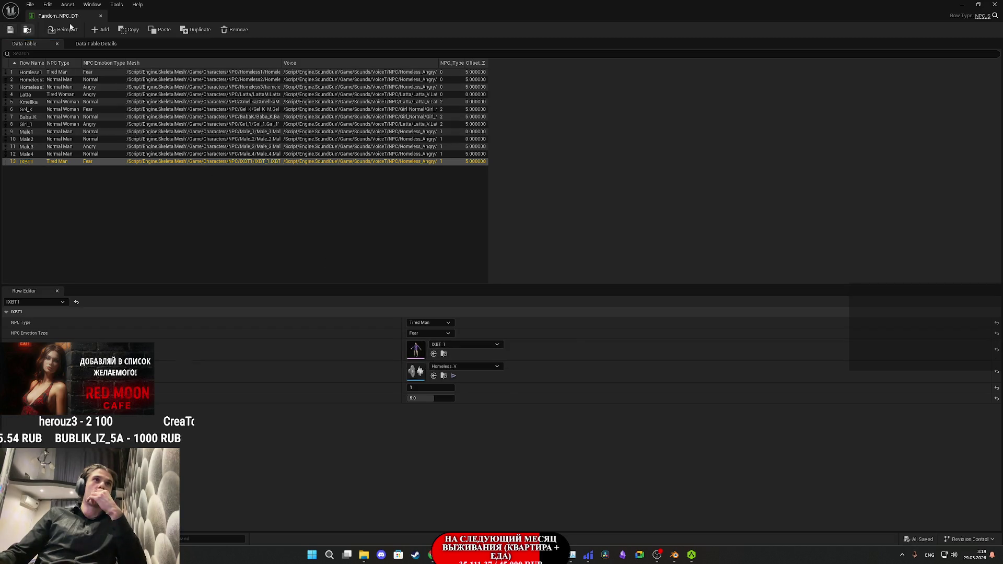
pyautogui.hotkey('alt', 'Tab')
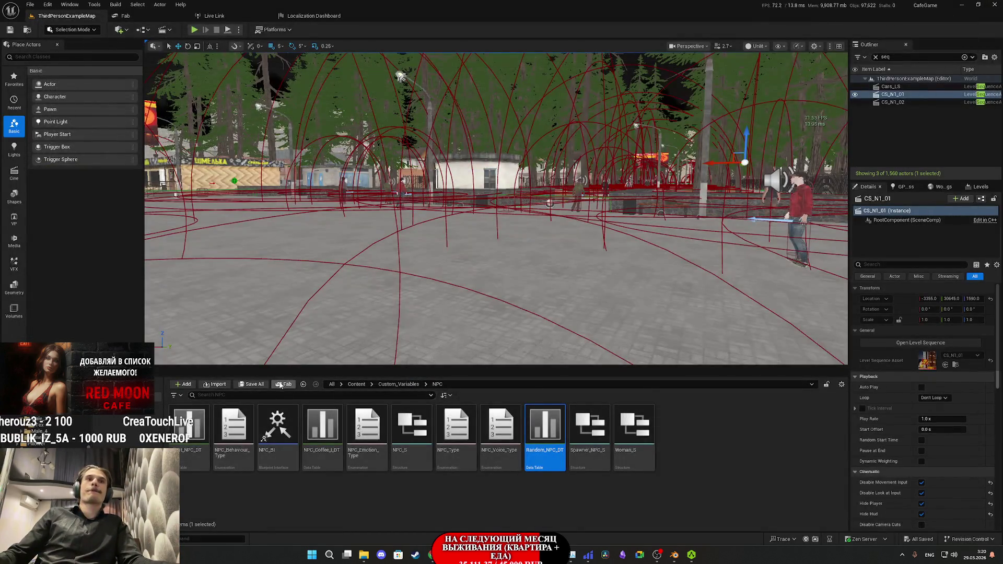
# Step: Start a fullscreen play test of ThirdPersonExampleMap and switch on the toilet light
pyautogui.click(277, 380)
pyautogui.click(66, 16)
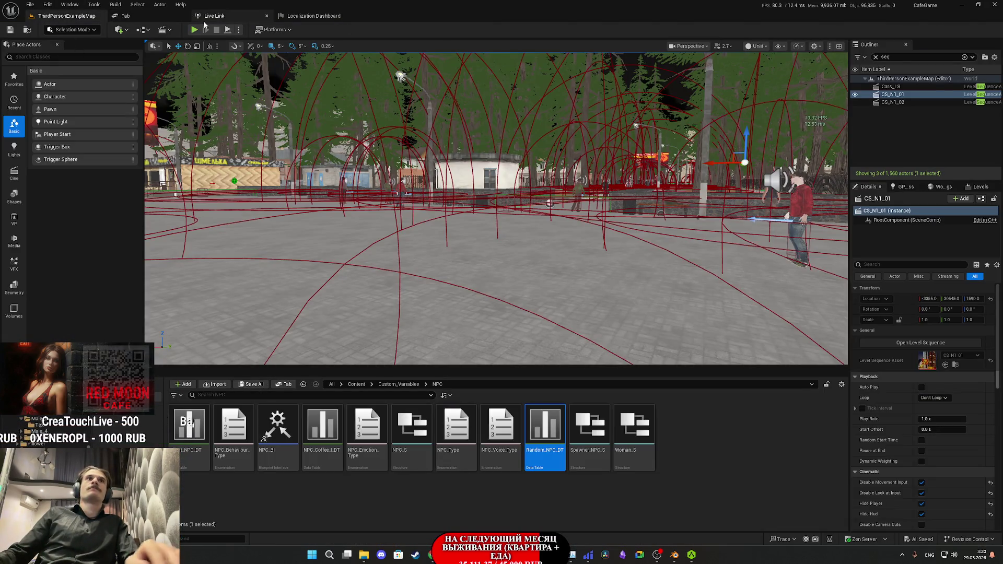
pyautogui.hotkey('alt', 'p')
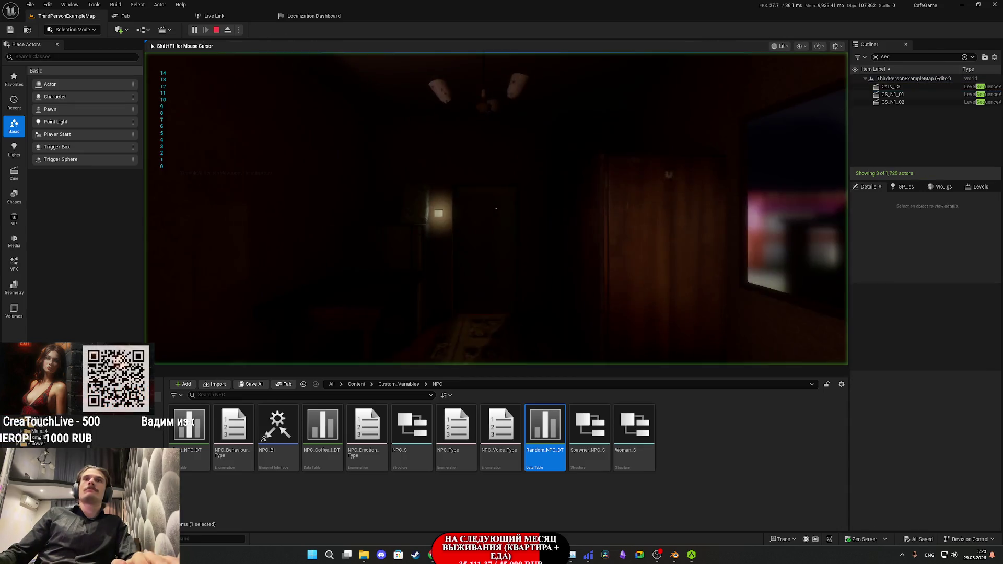
pyautogui.press('F11')
pyautogui.click(501, 272)
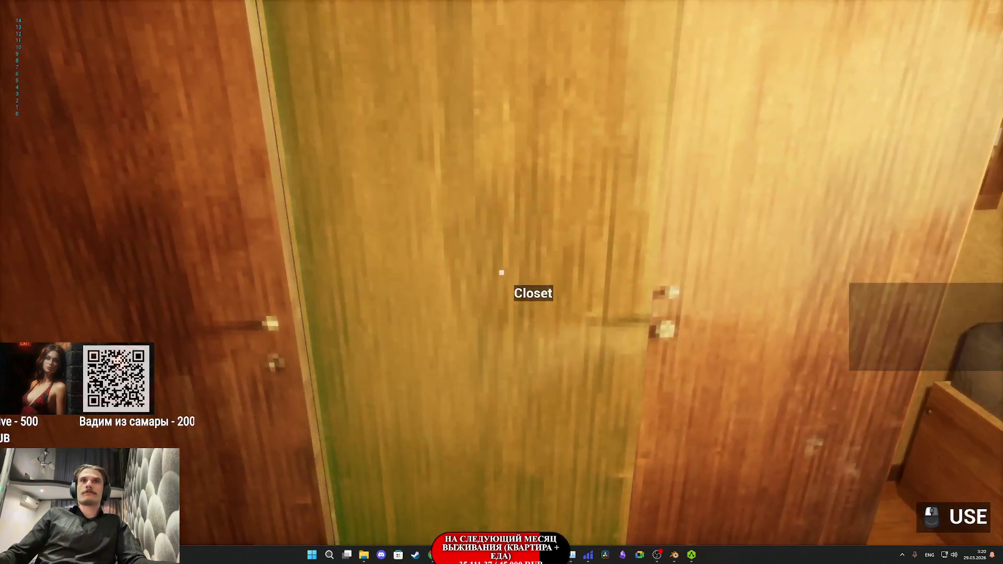
# Step: Put on the red shirt from the closet, walk toward the Red Moon Cafe, then stop playing
pyautogui.click(501, 272)
pyautogui.click(501, 272)
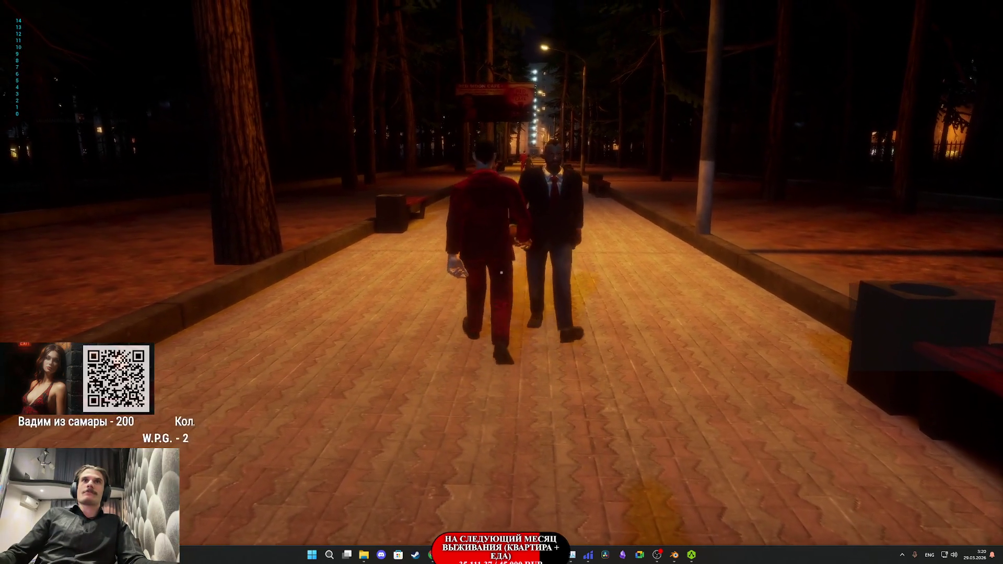
pyautogui.press('w')
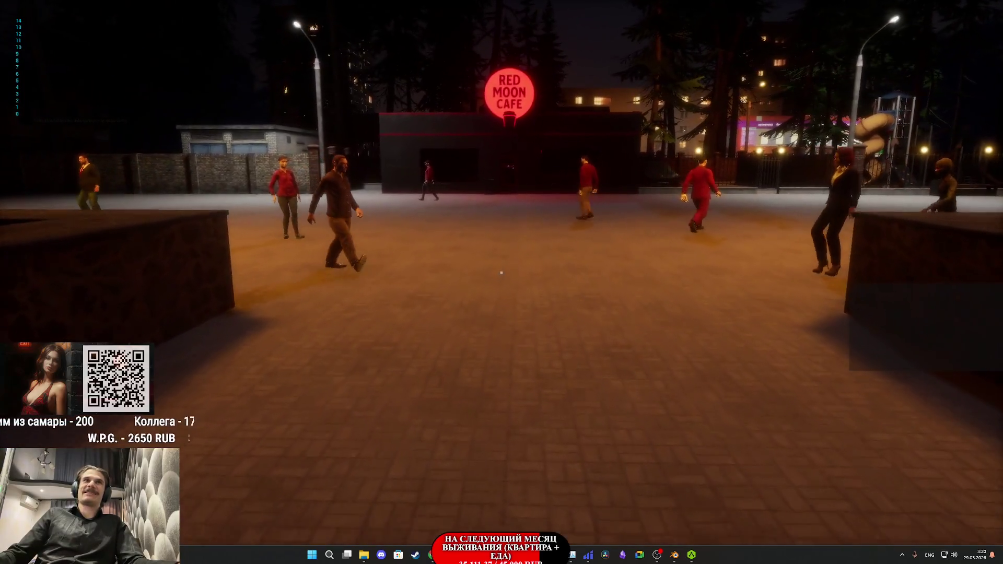
pyautogui.press('w')
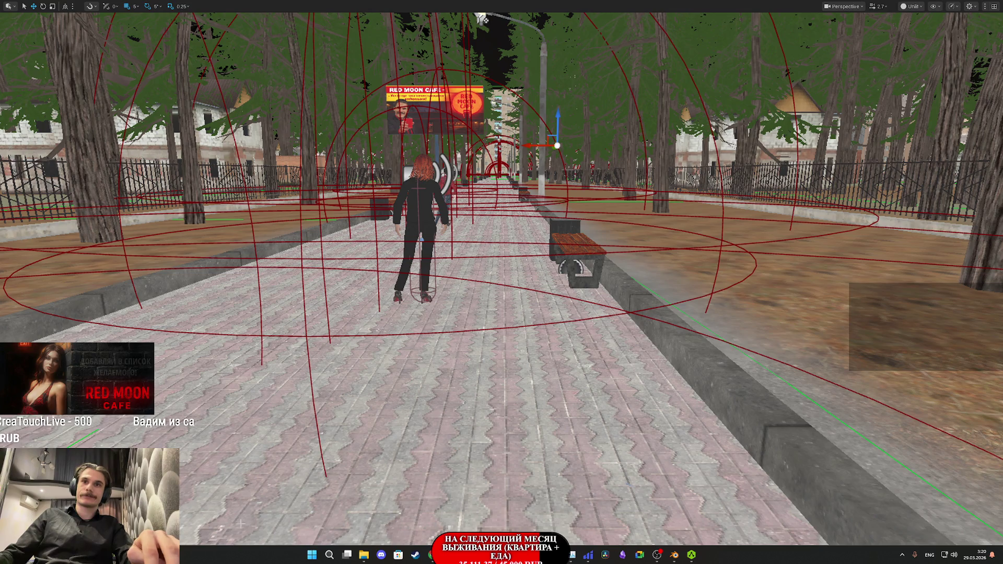
pyautogui.press('F11')
# Step: In Photoshop, compare the layers and make IXBT_1M_Cloth_BaseColor.1001 the active layer
pyautogui.click(501, 511)
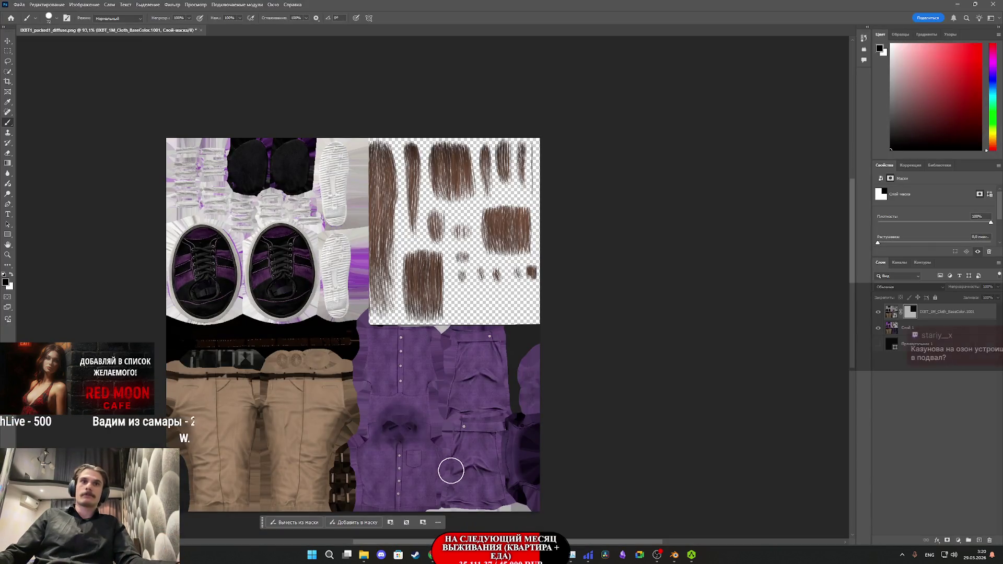
pyautogui.scroll(2, 397, 397)
pyautogui.scroll(5, 392, 391)
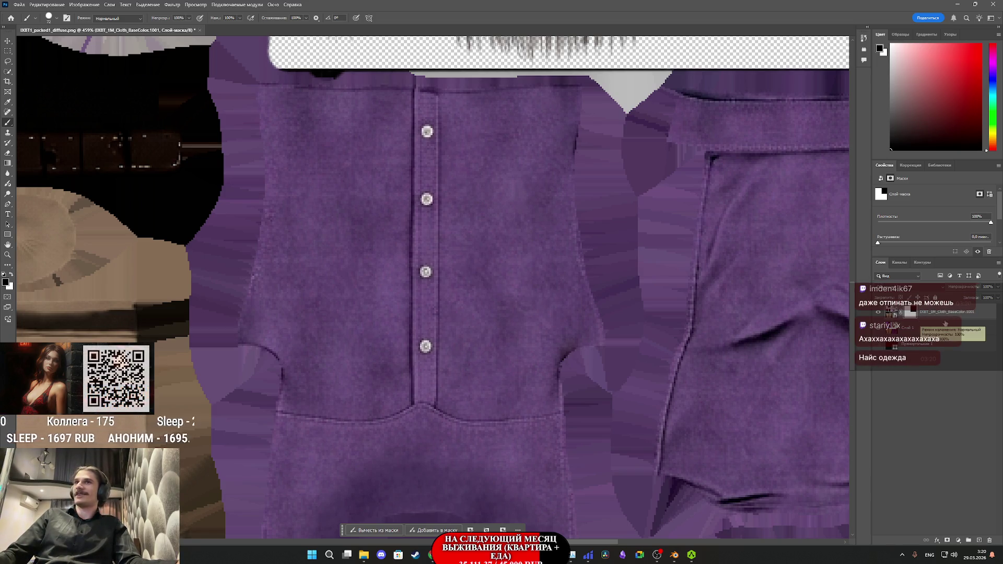
pyautogui.click(892, 329)
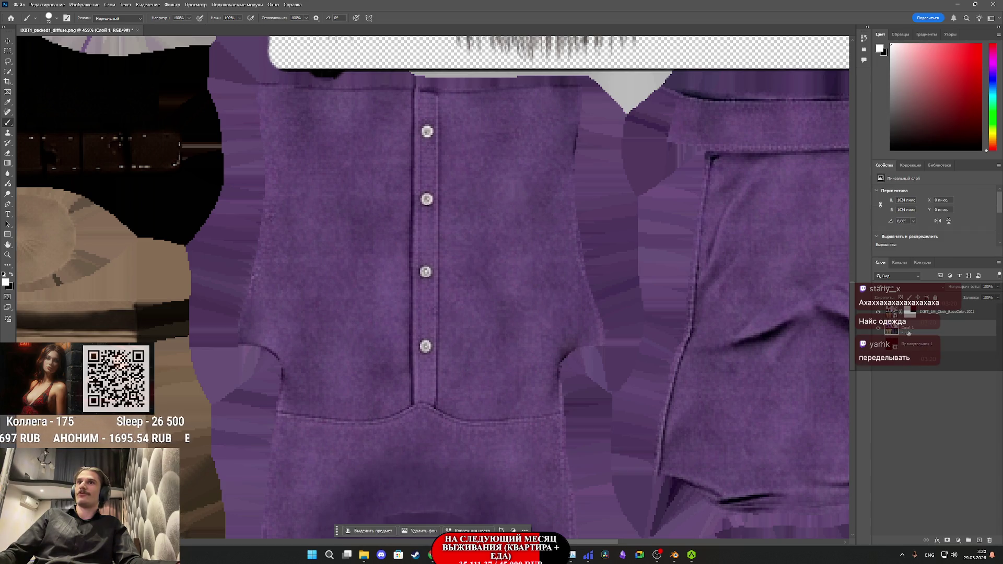
pyautogui.click(878, 313)
pyautogui.click(877, 312)
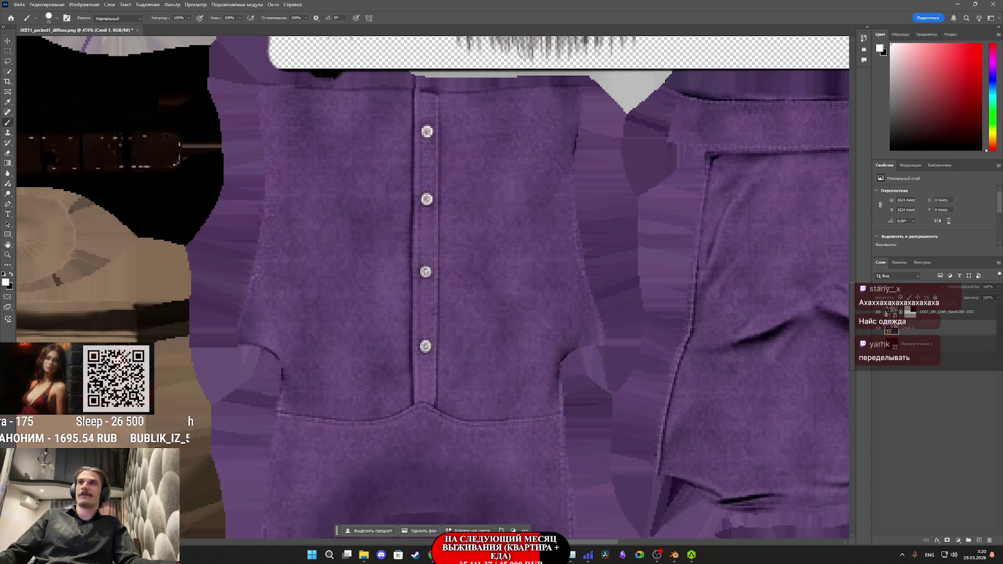
pyautogui.click(887, 312)
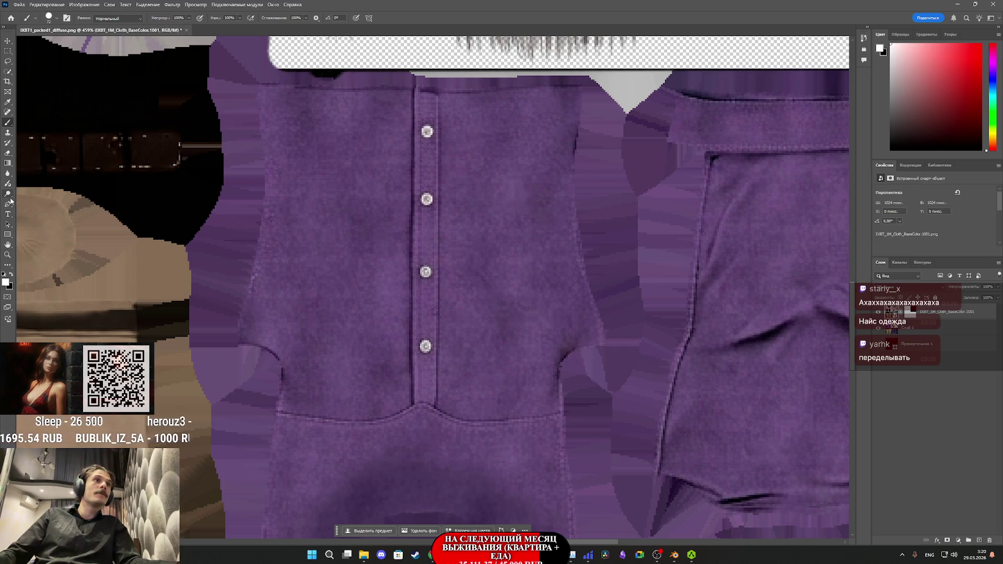
# Step: Choose the regular Clone Stamp tool and set its brush size to 23 px
pyautogui.click(8, 134)
pyautogui.rightClick(8, 135)
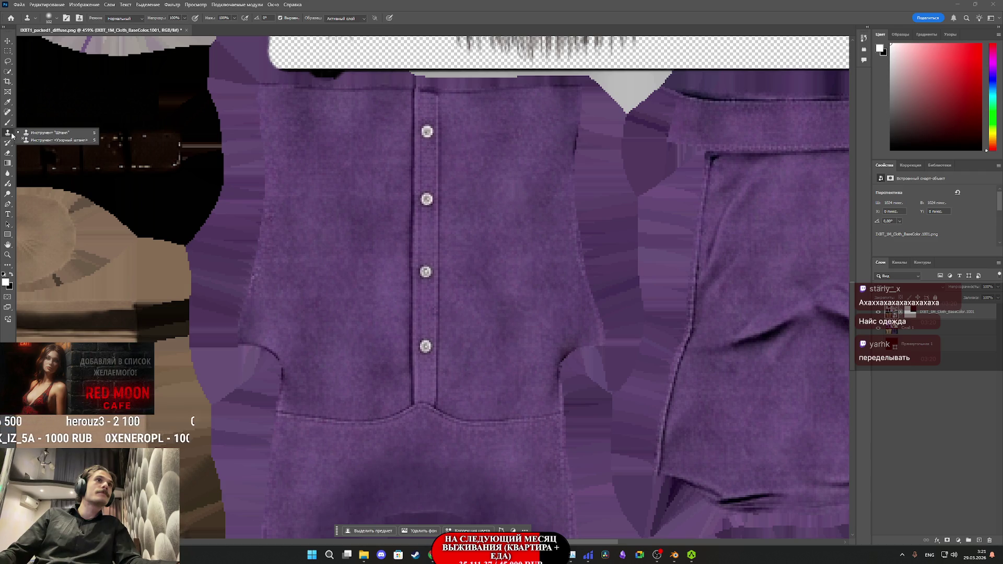
pyautogui.click(41, 134)
pyautogui.click(475, 363)
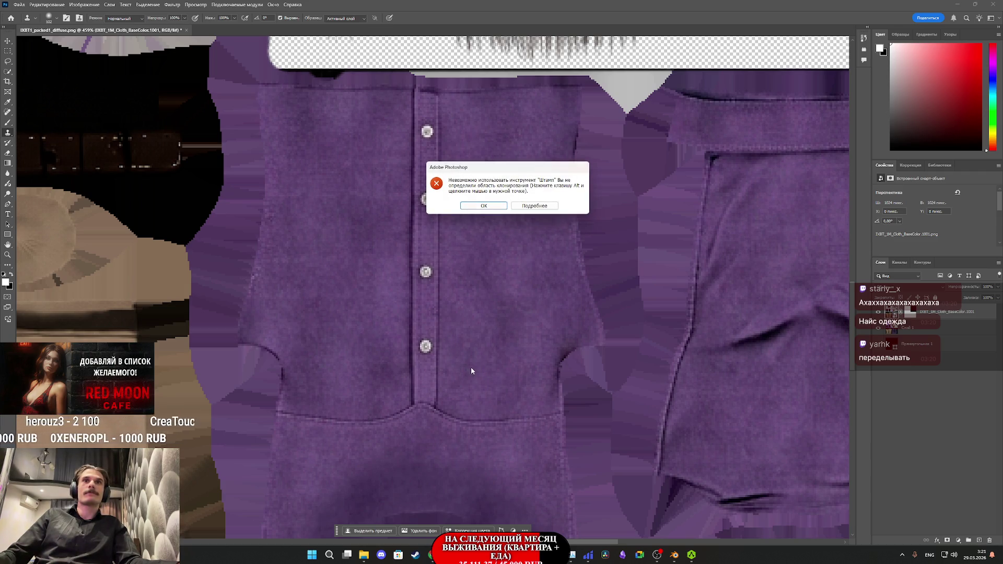
pyautogui.click(483, 206)
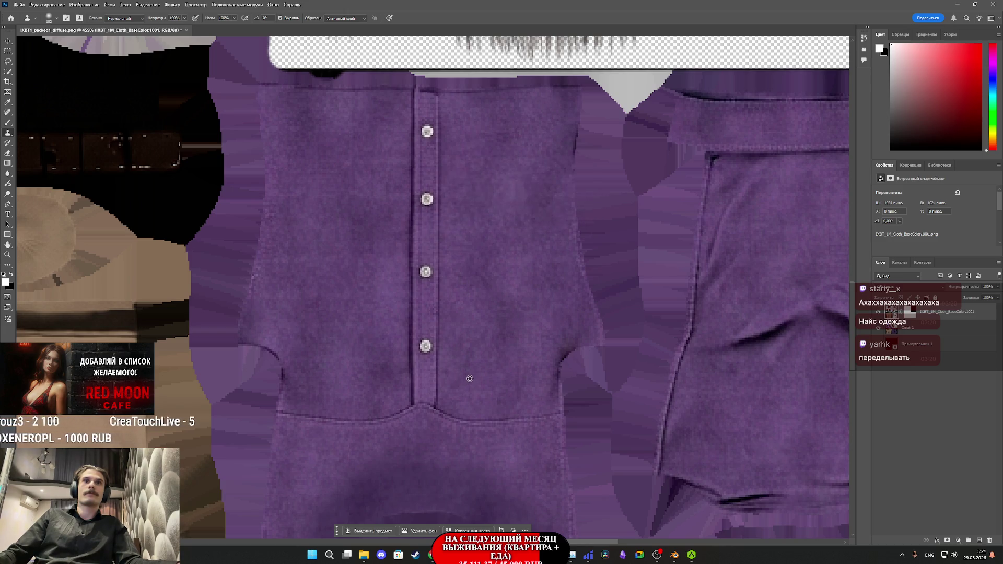
pyautogui.scroll(1, 471, 377)
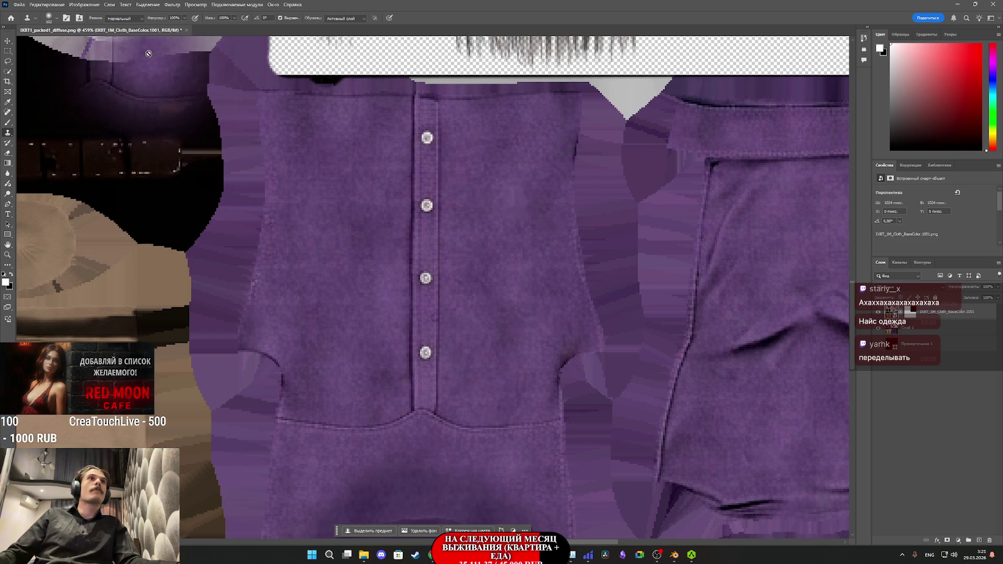
pyautogui.click(56, 19)
pyautogui.moveTo(56, 46); pyautogui.dragTo(58, 46)
pyautogui.click(491, 378)
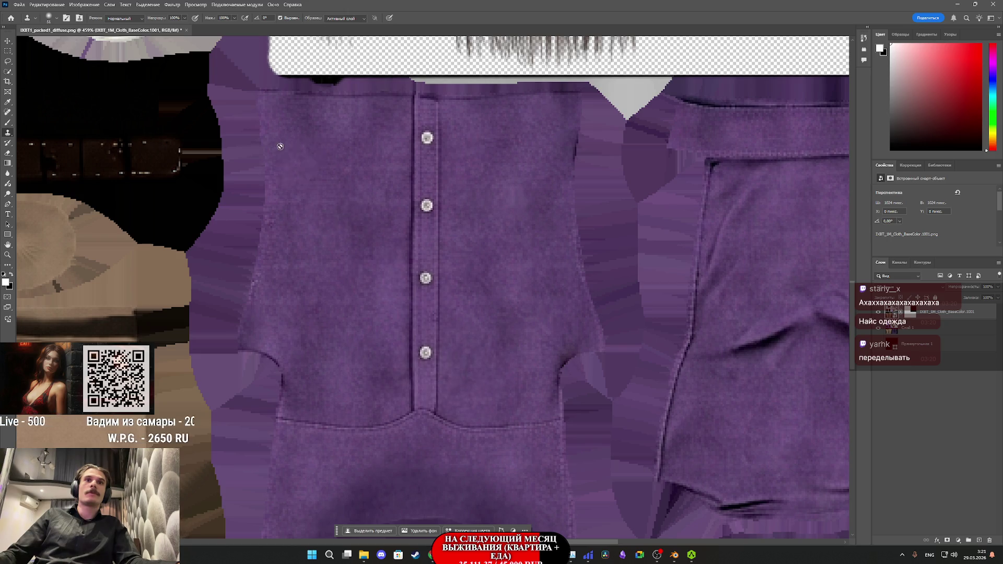
pyautogui.click(56, 18)
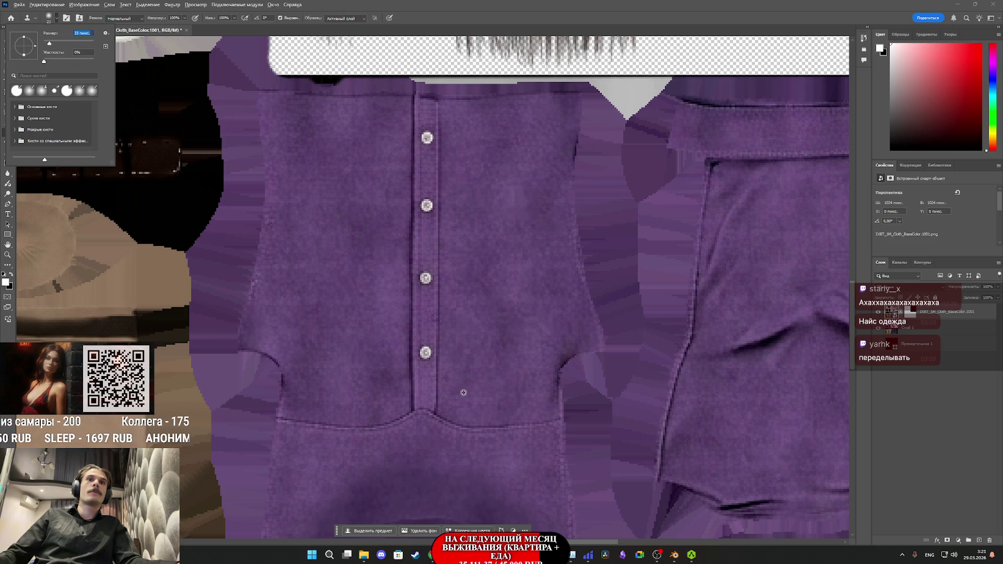
pyautogui.press('Return')
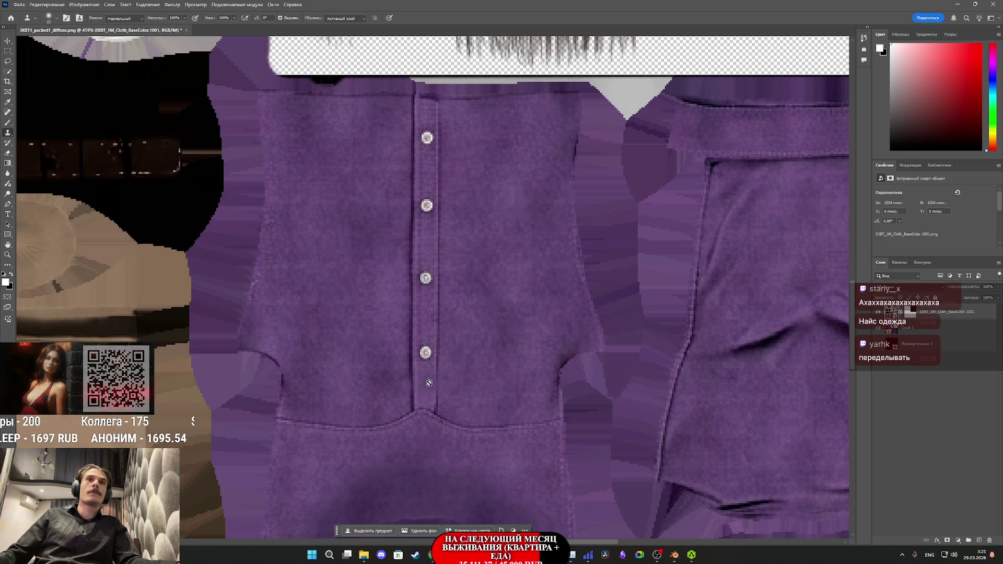
# Step: Sample nearby fabric, rasterize the layer, and paint fabric over the shirt buttons
pyautogui.click(424, 384)
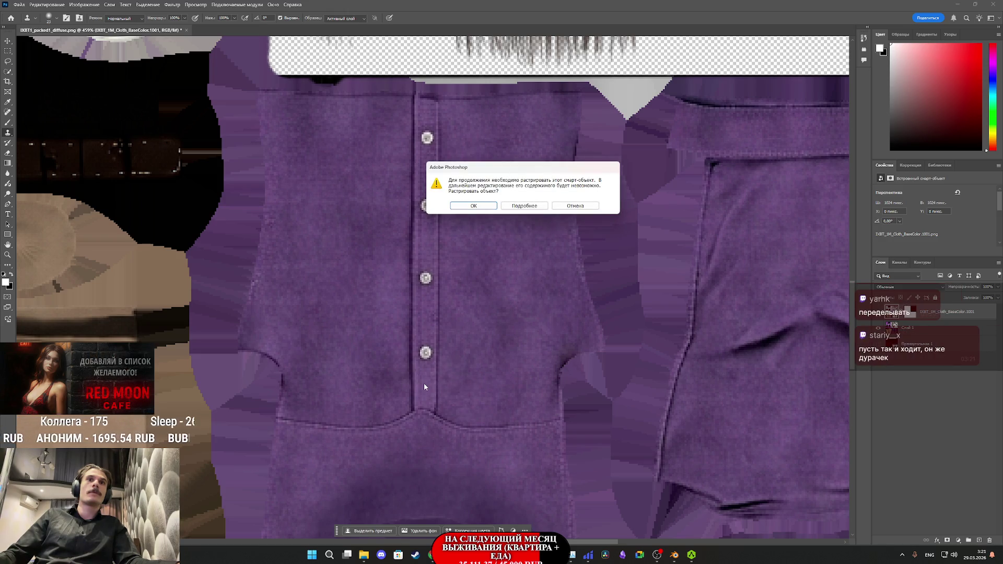
pyautogui.click(474, 205)
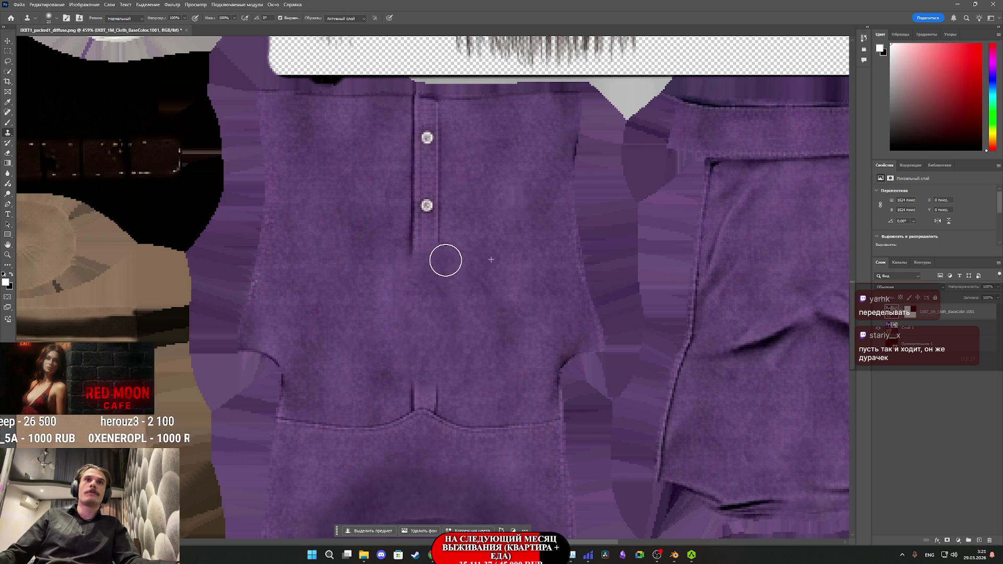
pyautogui.moveTo(417, 218); pyautogui.dragTo(426, 194)
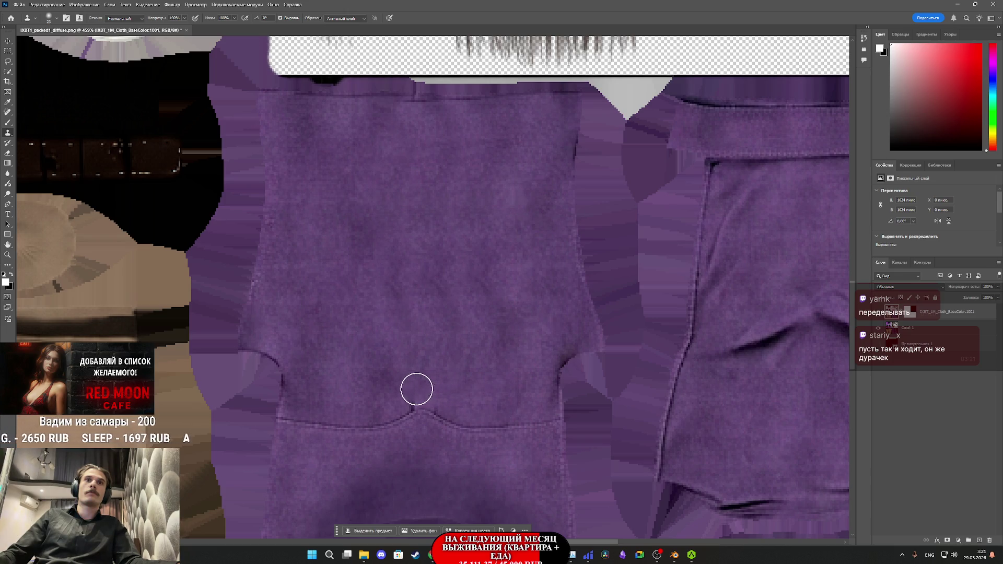
pyautogui.scroll(3, 416, 415)
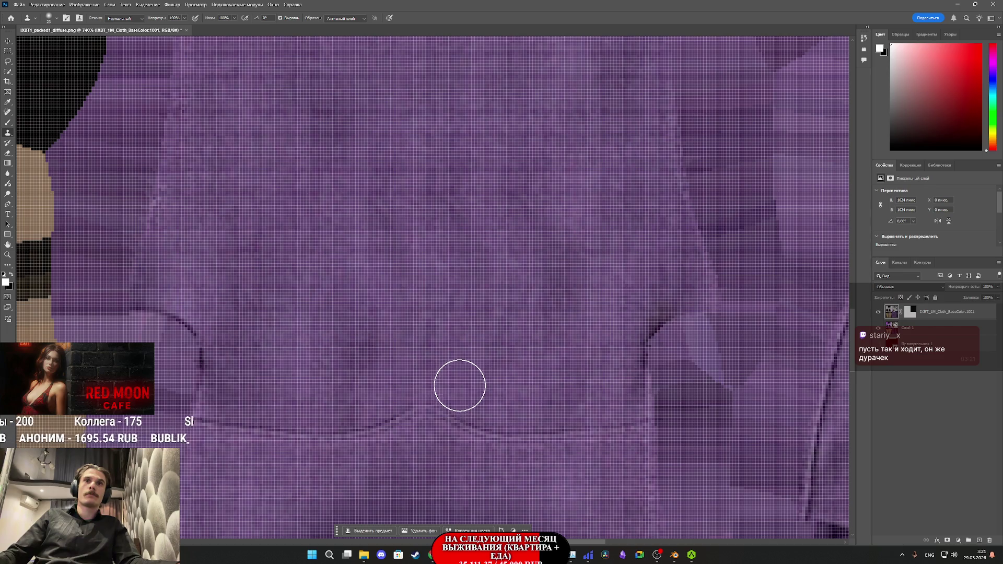
pyautogui.scroll(-3, 460, 385)
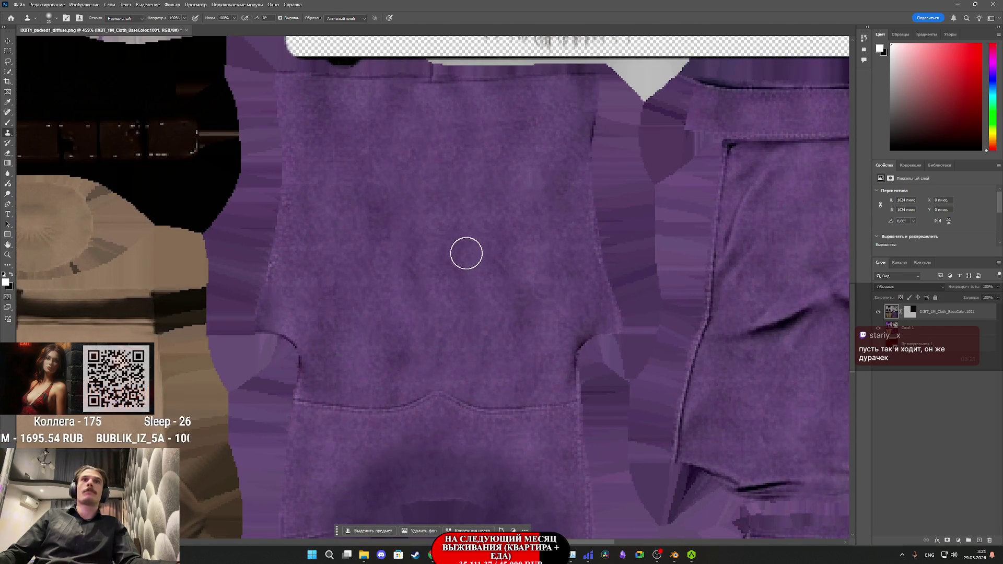
pyautogui.scroll(3, 465, 246)
pyautogui.scroll(1, 455, 224)
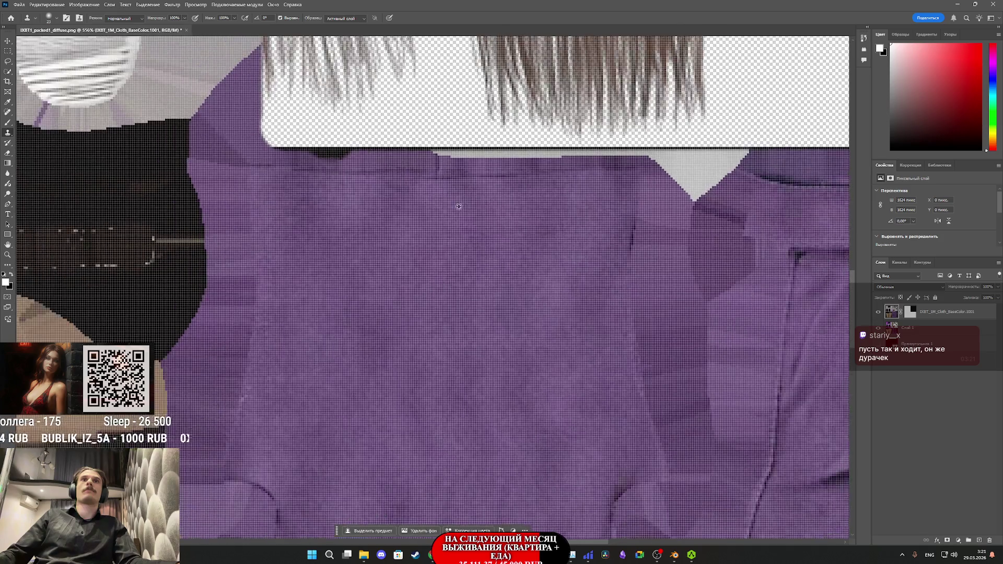
pyautogui.scroll(-4, 459, 206)
pyautogui.scroll(3, 453, 201)
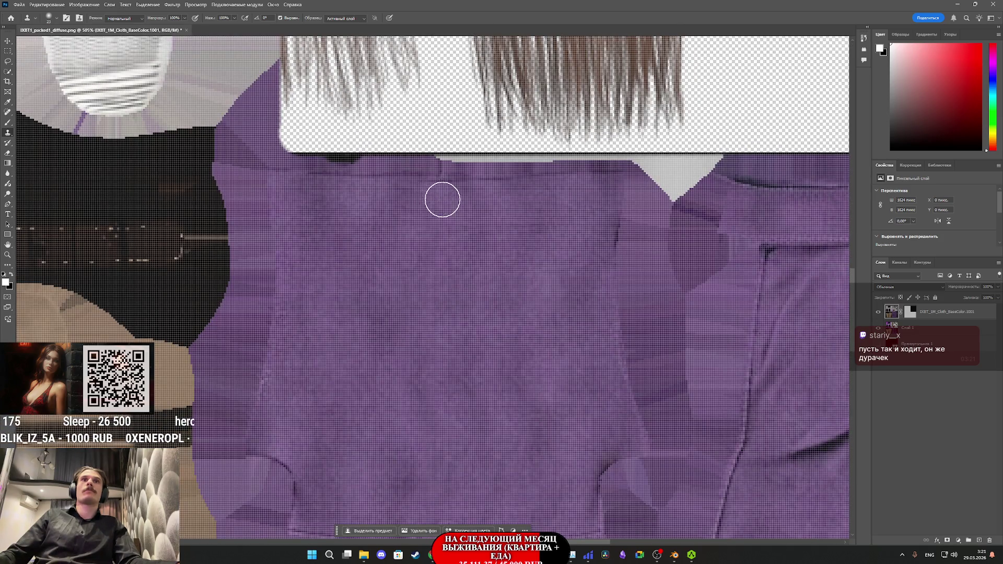
pyautogui.scroll(-2, 491, 226)
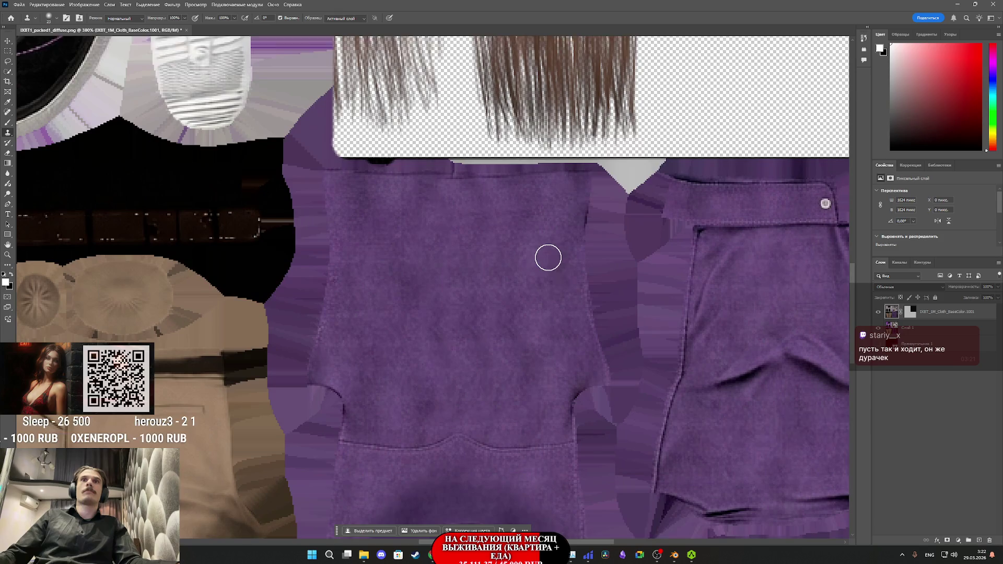
pyautogui.scroll(-3, 548, 258)
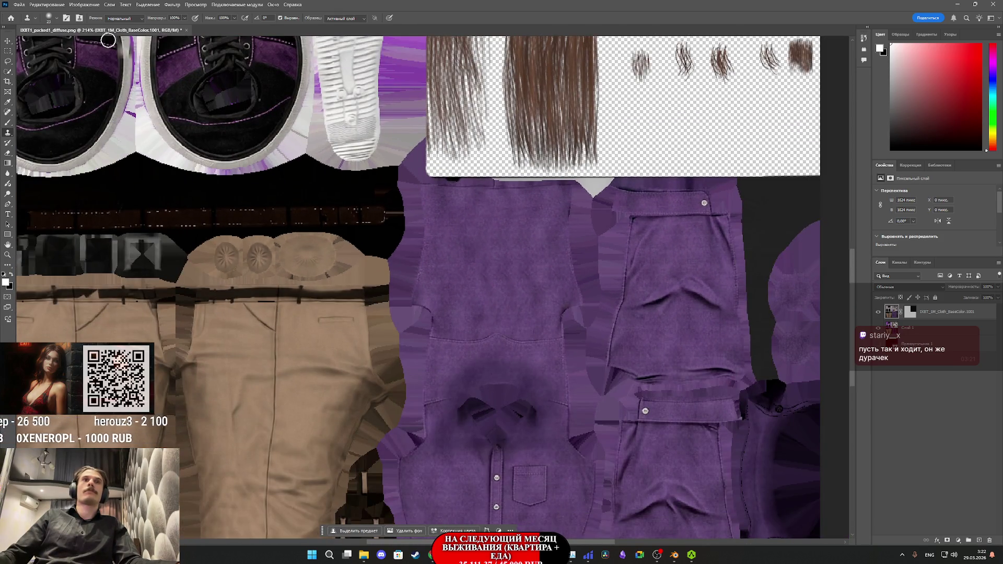
pyautogui.click(19, 7)
# Step: Export a PNG over IXBT_1M_Cloth_BaseColor.1001.png in the Tex folder, then return to Unreal
pyautogui.moveTo(105, 141)
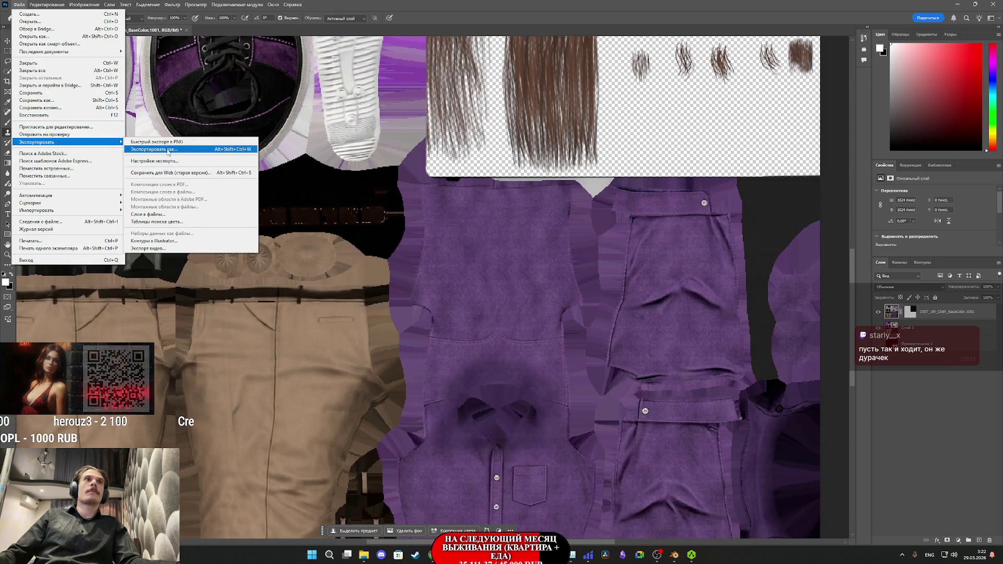
pyautogui.click(167, 150)
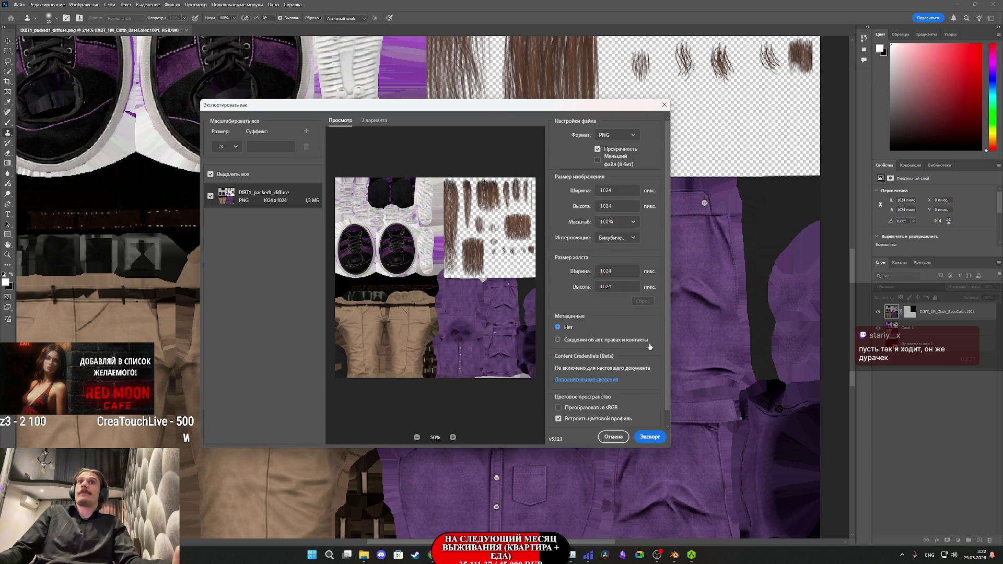
pyautogui.click(655, 438)
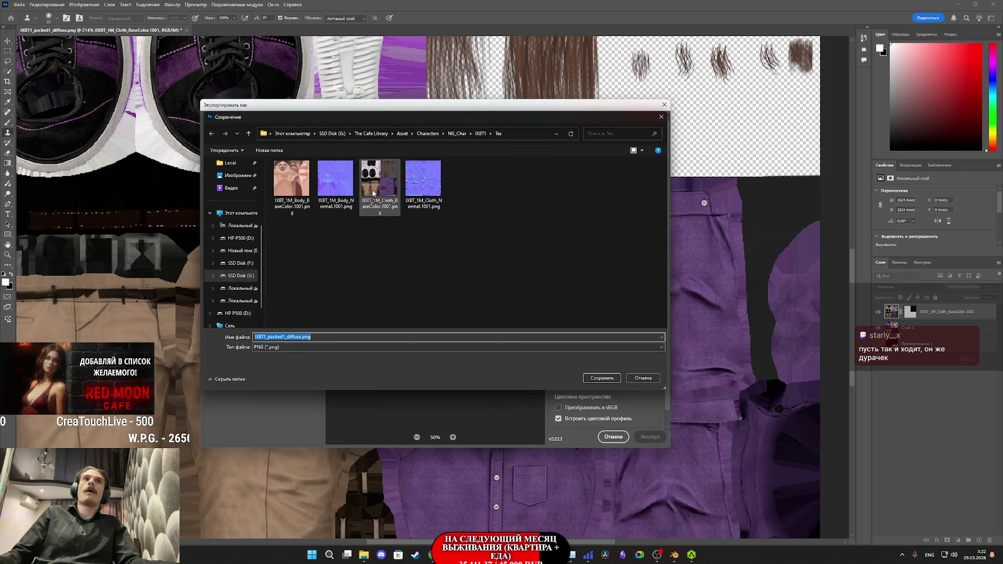
pyautogui.click(590, 381)
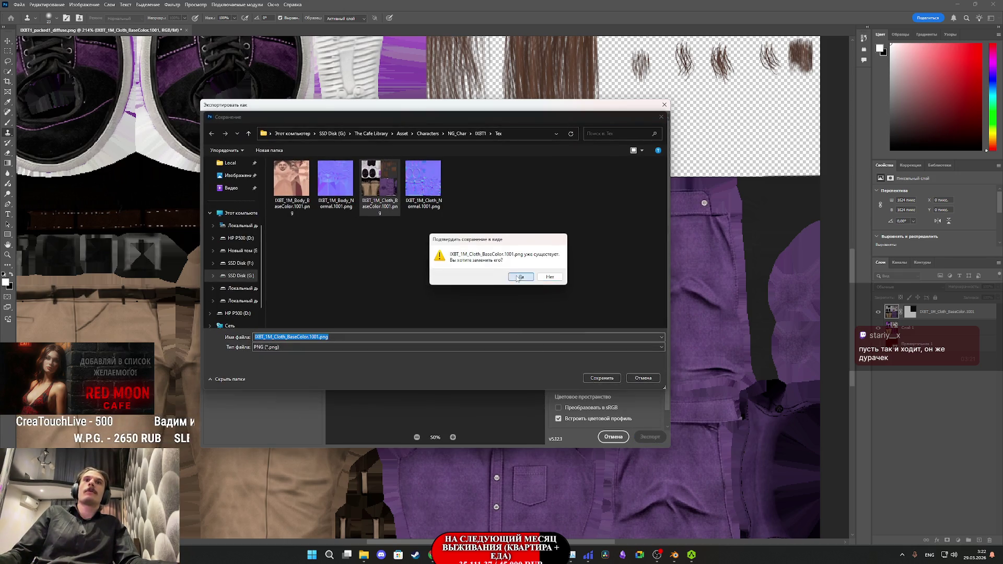
pyautogui.click(517, 278)
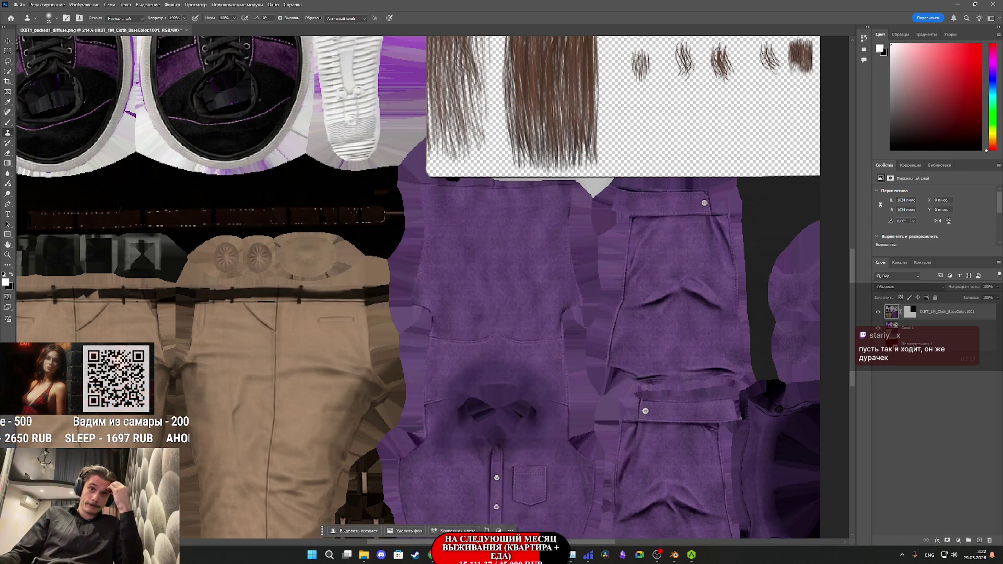
pyautogui.click(536, 555)
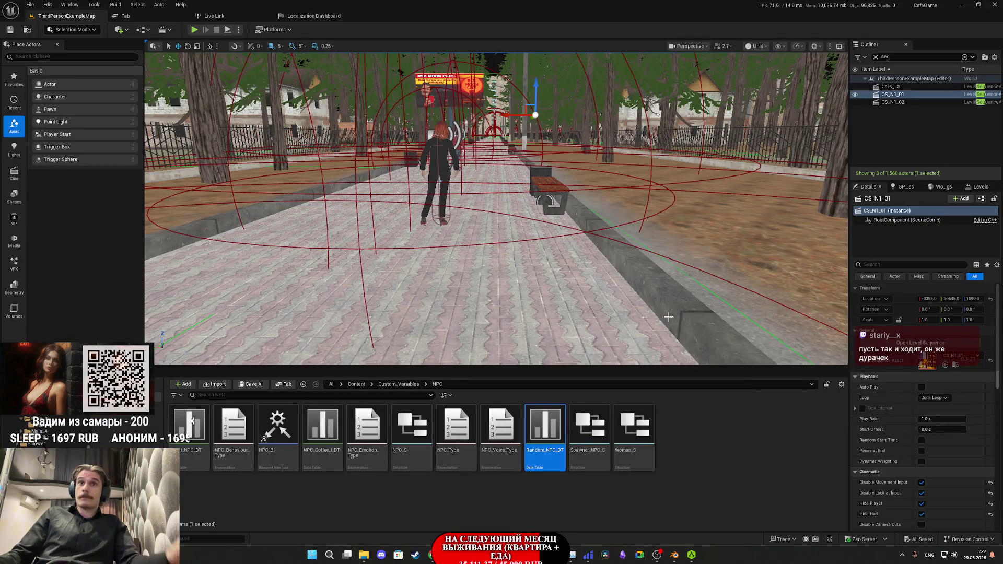
# Step: Open IXBT_1M_Cloth_BaseColor in Content/Characters/NPC/IXBT1, reimport it, and inspect the preview
pyautogui.click(356, 384)
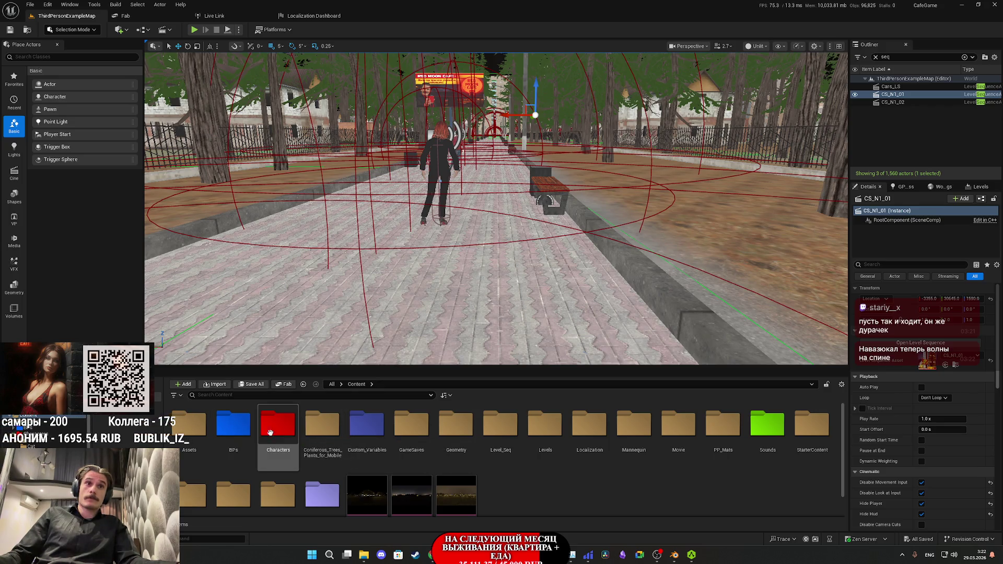
pyautogui.doubleClick(292, 434)
pyautogui.doubleClick(367, 425)
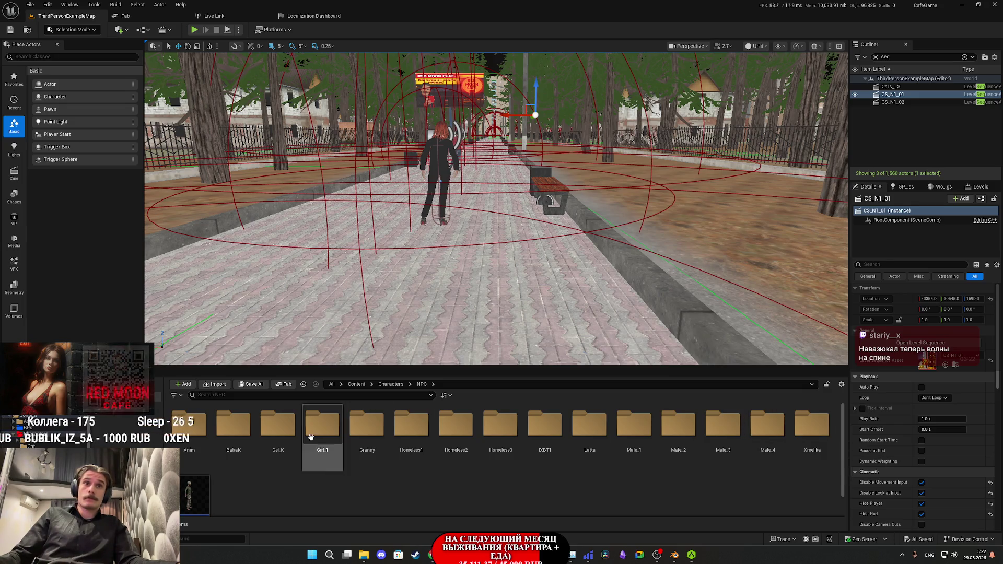
pyautogui.doubleClick(551, 441)
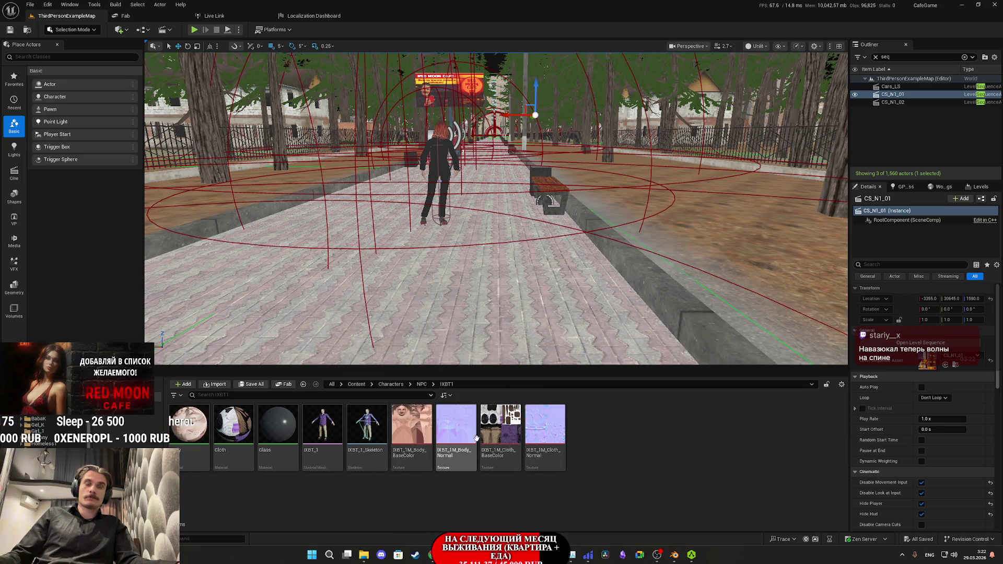
pyautogui.doubleClick(505, 441)
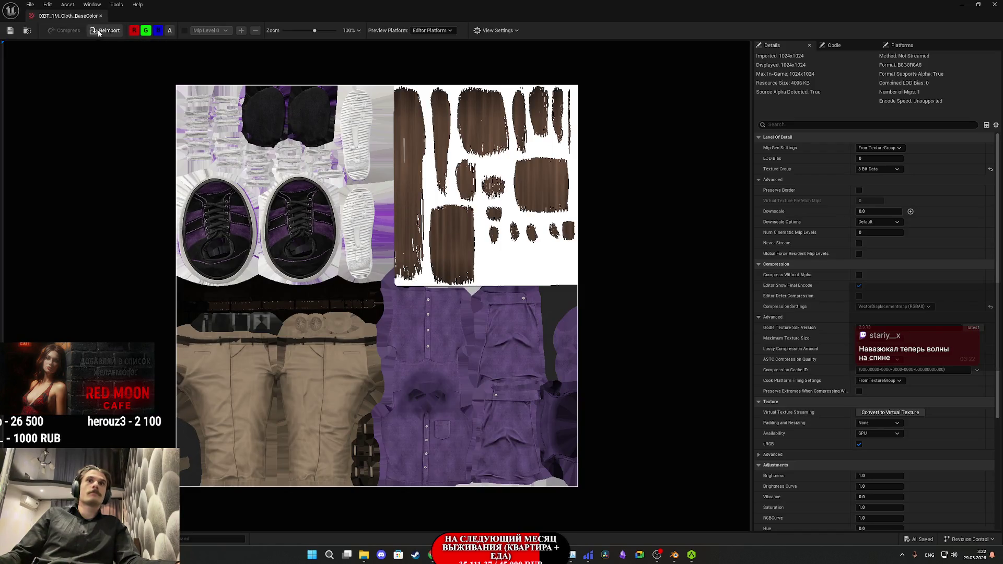
pyautogui.click(97, 31)
pyautogui.scroll(2, 459, 177)
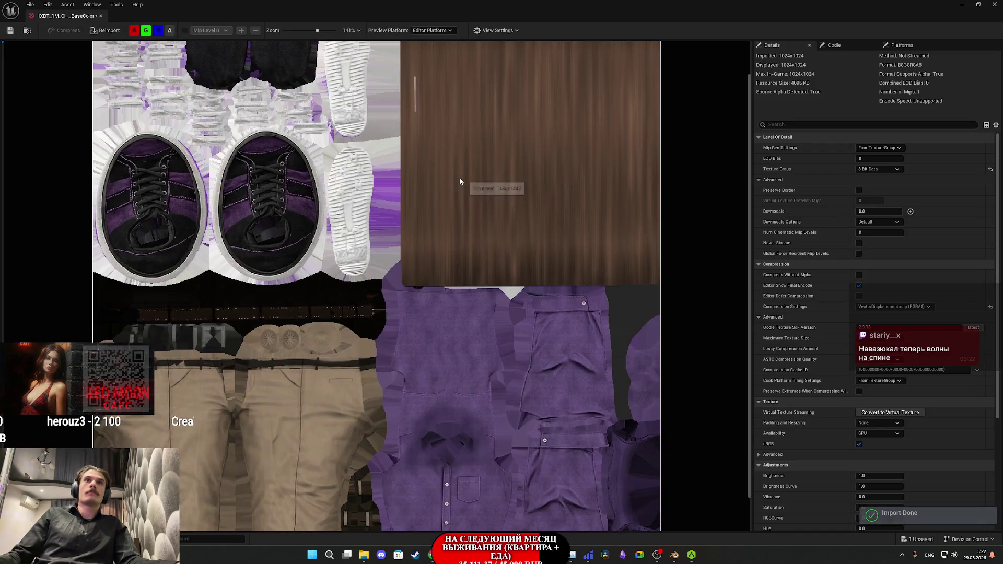
pyautogui.moveTo(542, 162); pyautogui.dragTo(506, 198)
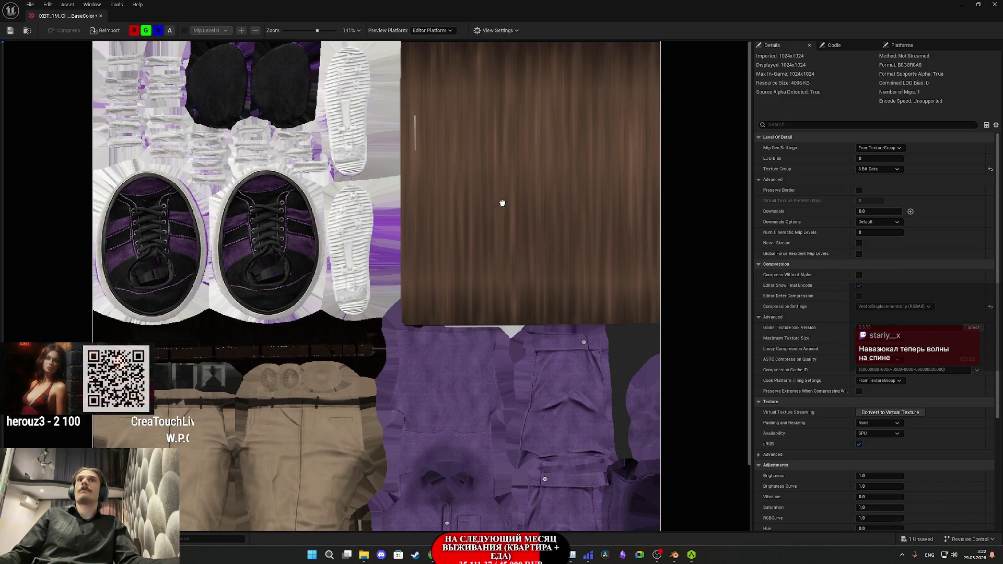
pyautogui.click(994, 4)
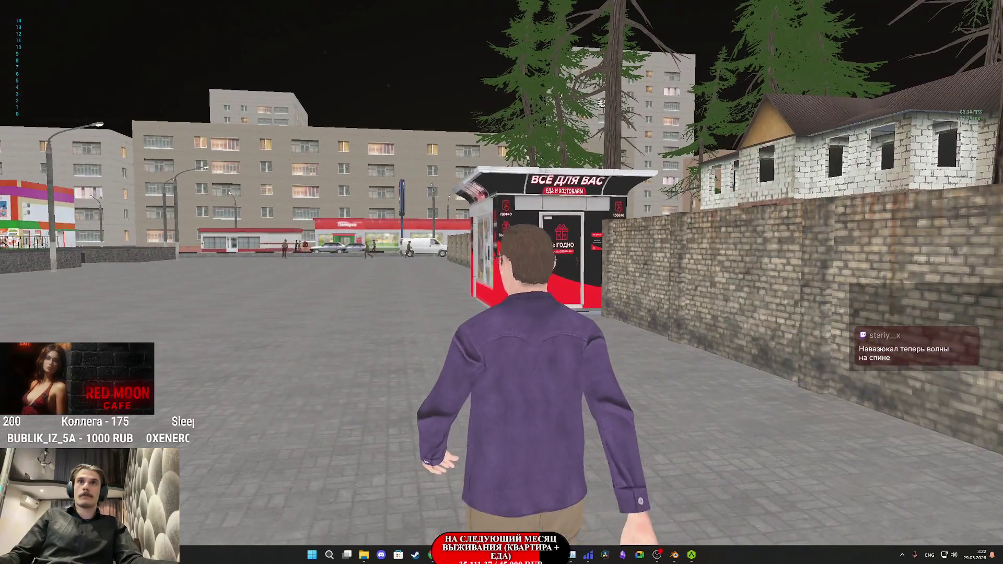
# Step: End the play test and return to the level editor
pyautogui.press('Escape')
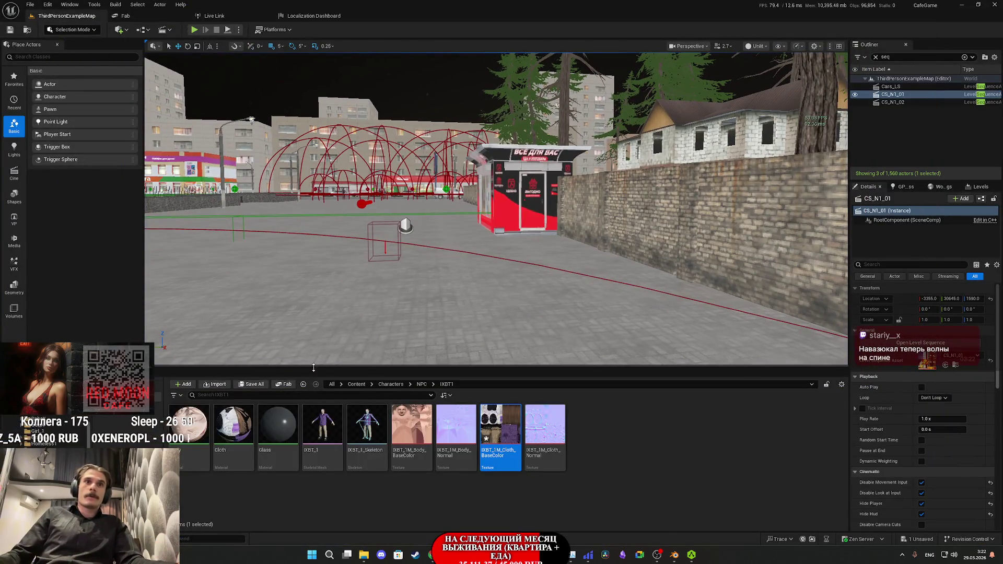
pyautogui.doubleClick(308, 417)
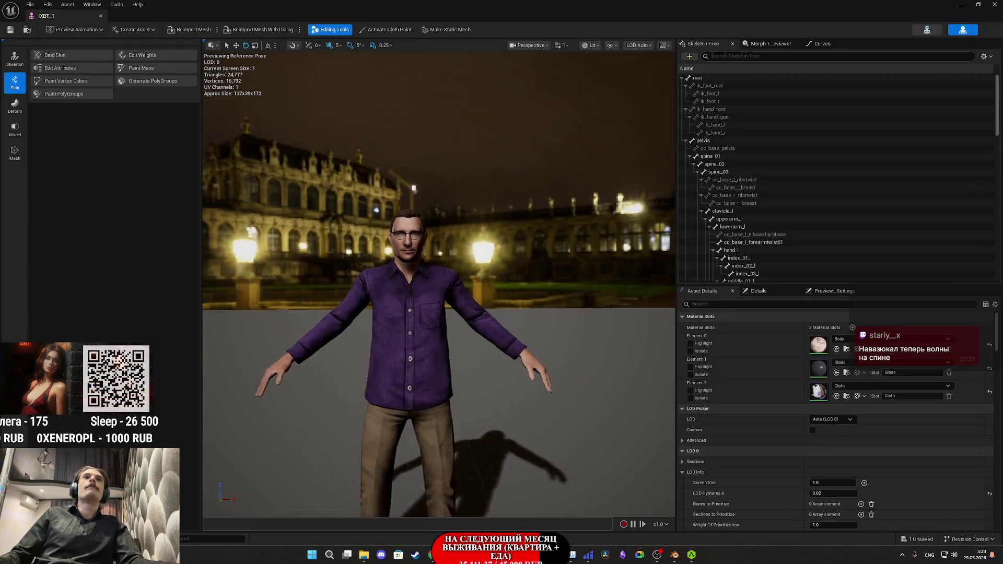
pyautogui.scroll(10, 439, 282)
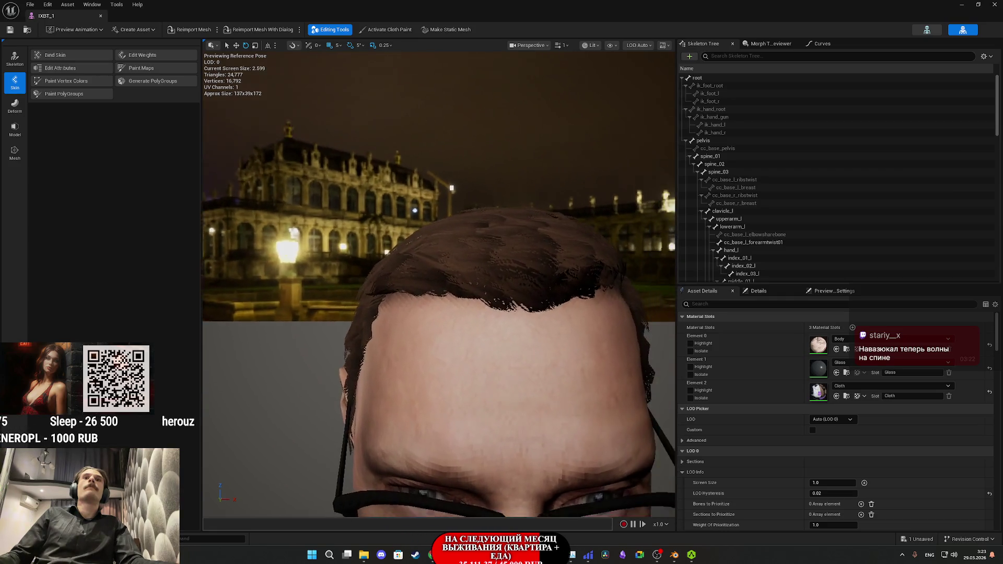
pyautogui.moveTo(438, 282)
pyautogui.mouseDown()
pyautogui.moveTo(438, 324)
pyautogui.moveTo(502, 329)
pyautogui.mouseUp()
pyautogui.scroll(8, 439, 282)
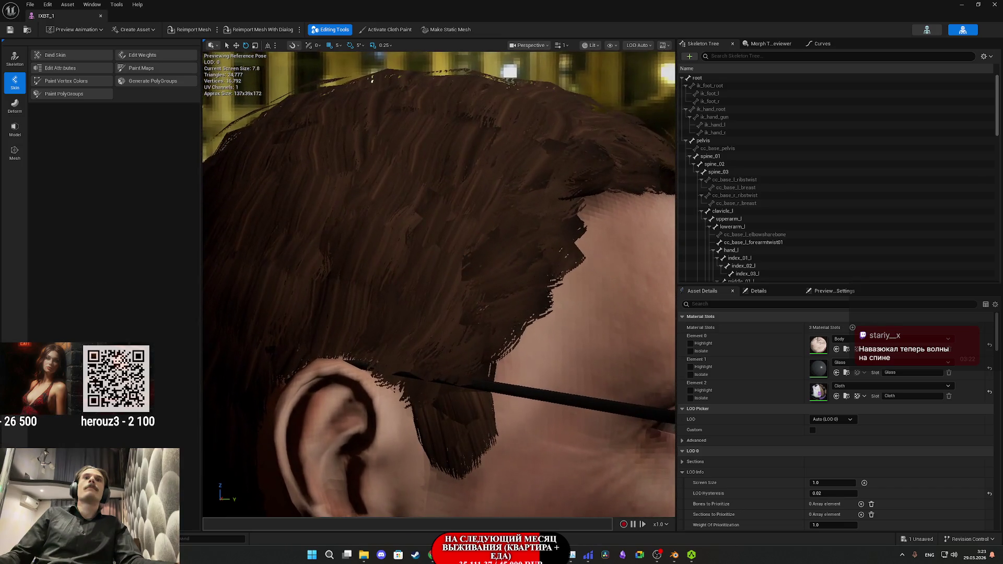
pyautogui.scroll(-8, 428, 277)
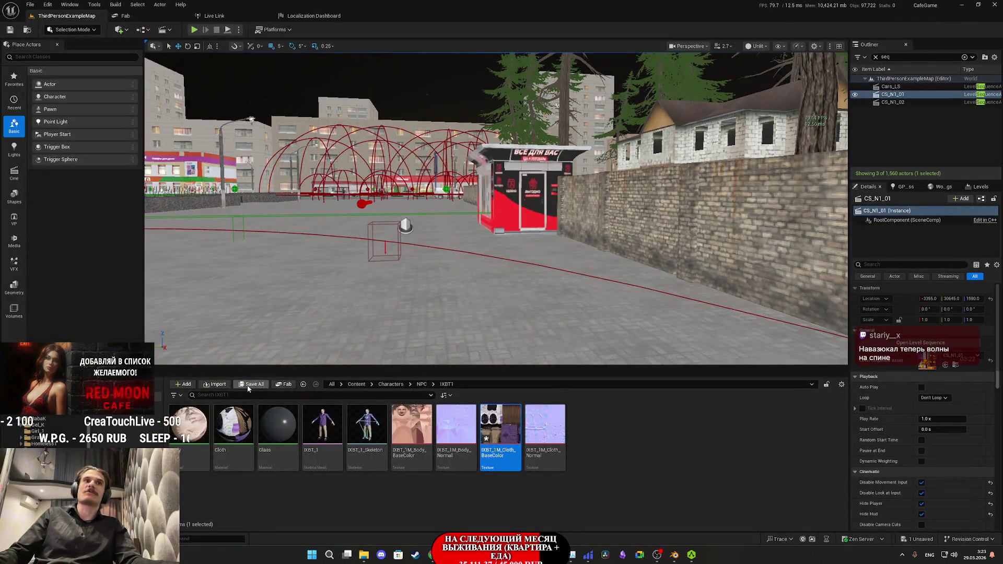
# Step: Save all changes, then toggle the alpha channel of IXBT_1M_Cloth_BaseColor to check the hair
pyautogui.click(251, 384)
pyautogui.click(562, 365)
pyautogui.doubleClick(511, 423)
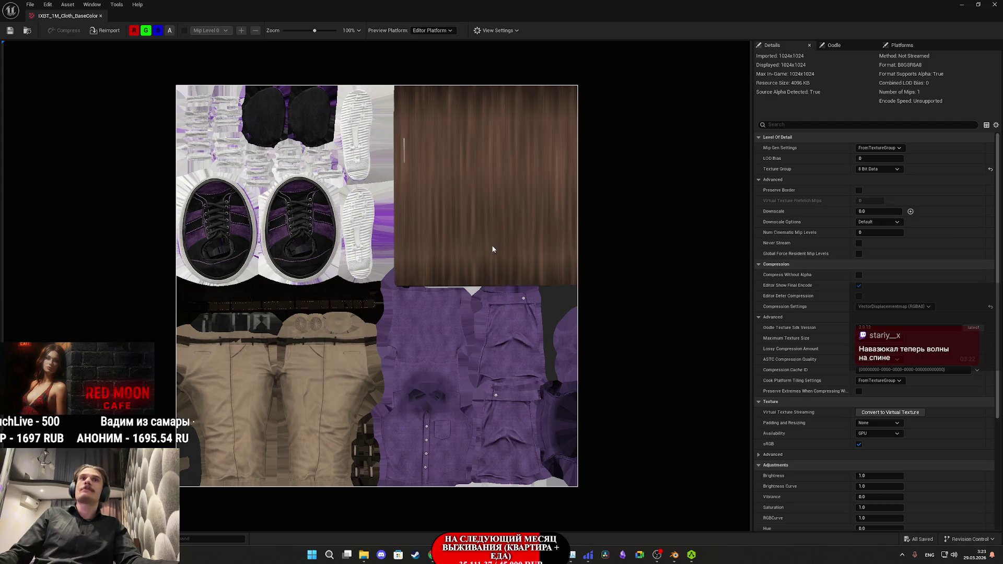
pyautogui.scroll(2, 493, 251)
pyautogui.scroll(2, 494, 250)
pyautogui.moveTo(497, 253); pyautogui.dragTo(403, 354)
pyautogui.scroll(-5, 291, 409)
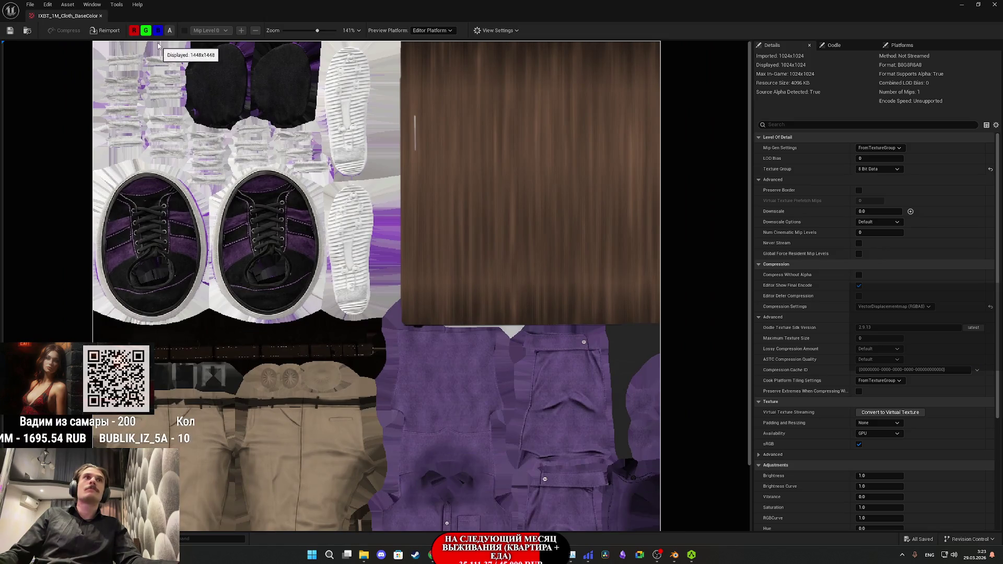
pyautogui.click(169, 31)
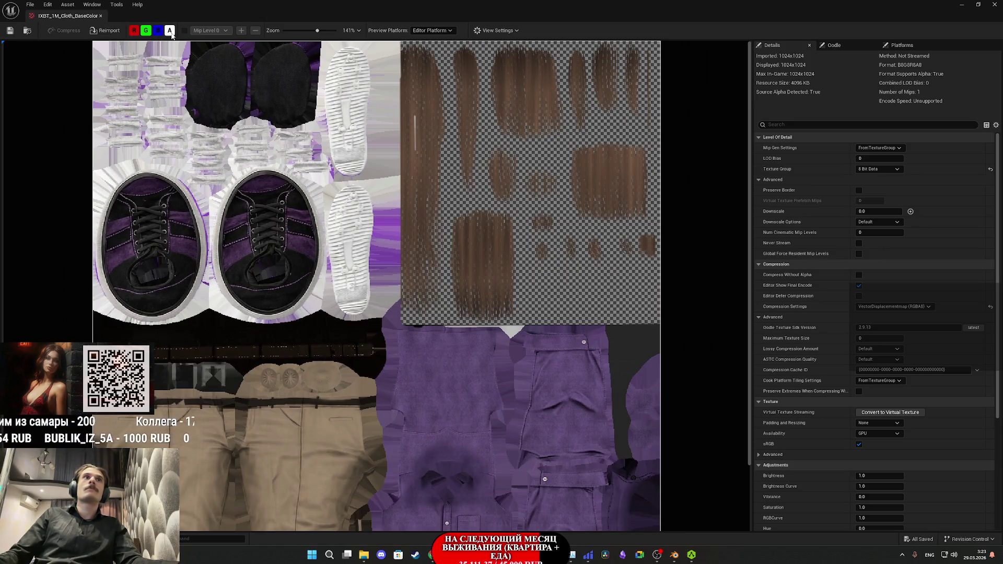
pyautogui.click(172, 33)
pyautogui.click(171, 34)
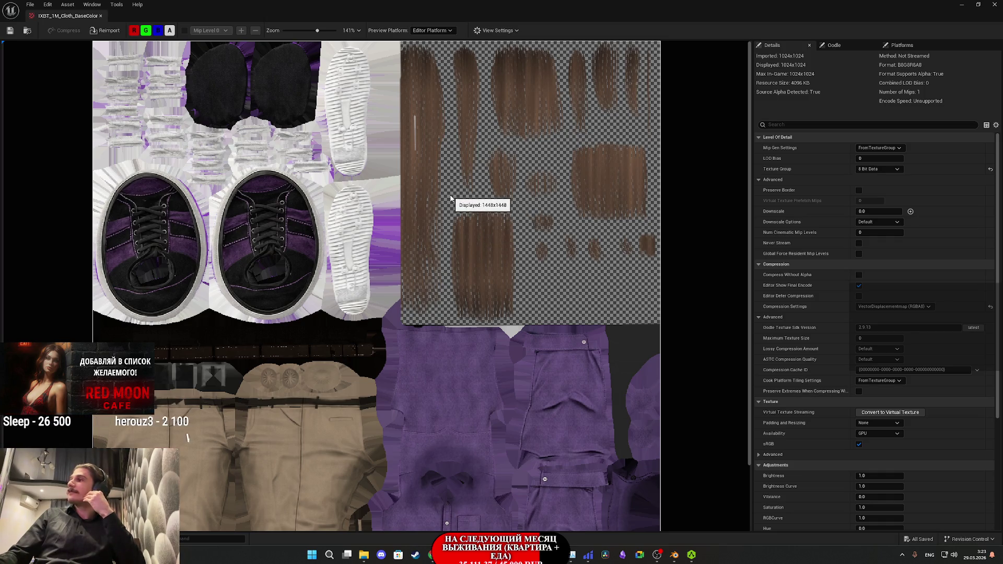
pyautogui.click(994, 4)
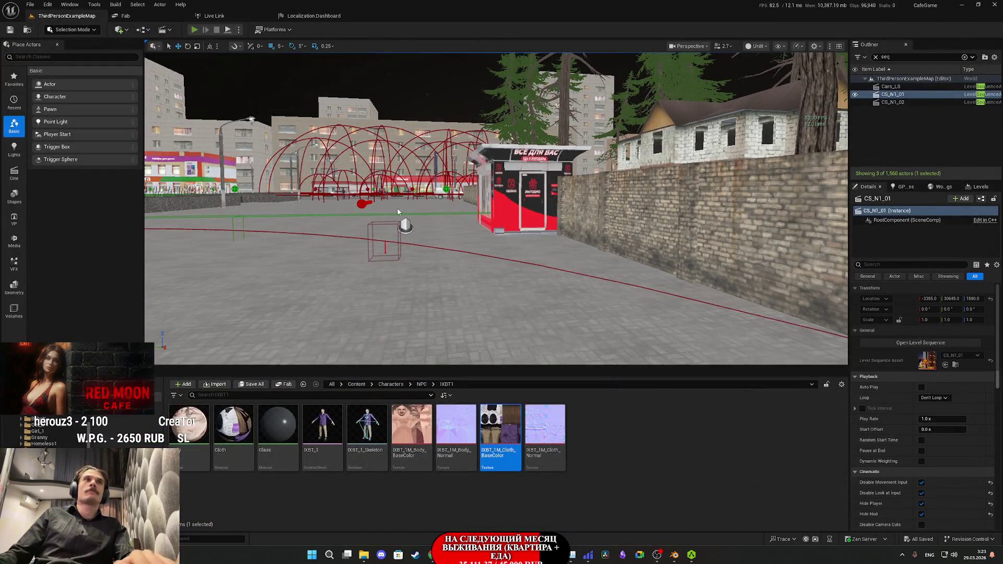
# Step: Start a fullscreen play test, turn on the room lights, and take the red shirt from the closet
pyautogui.hotkey('alt', 'p')
pyautogui.press('F11')
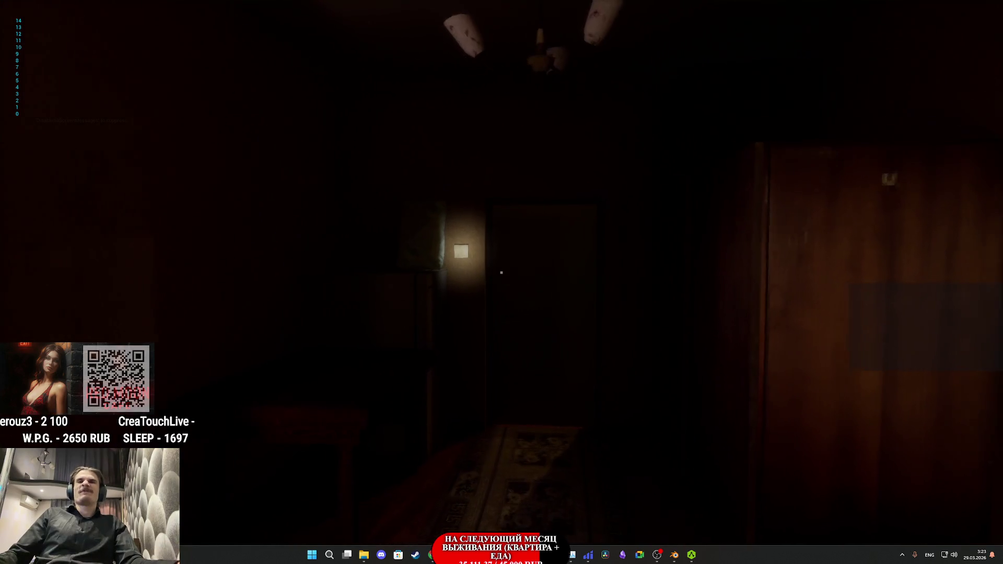
pyautogui.click(502, 272)
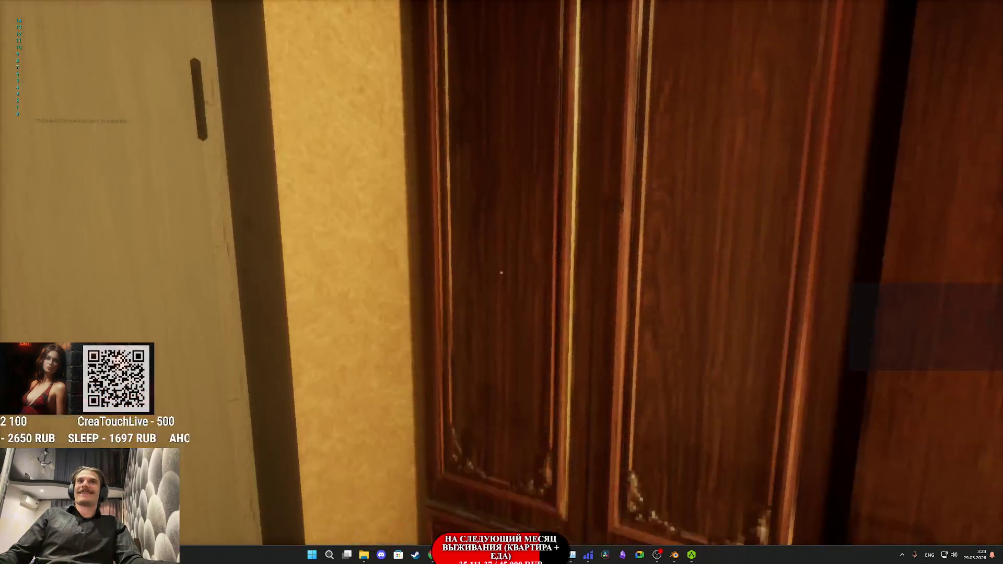
pyautogui.click(501, 272)
pyautogui.click(501, 273)
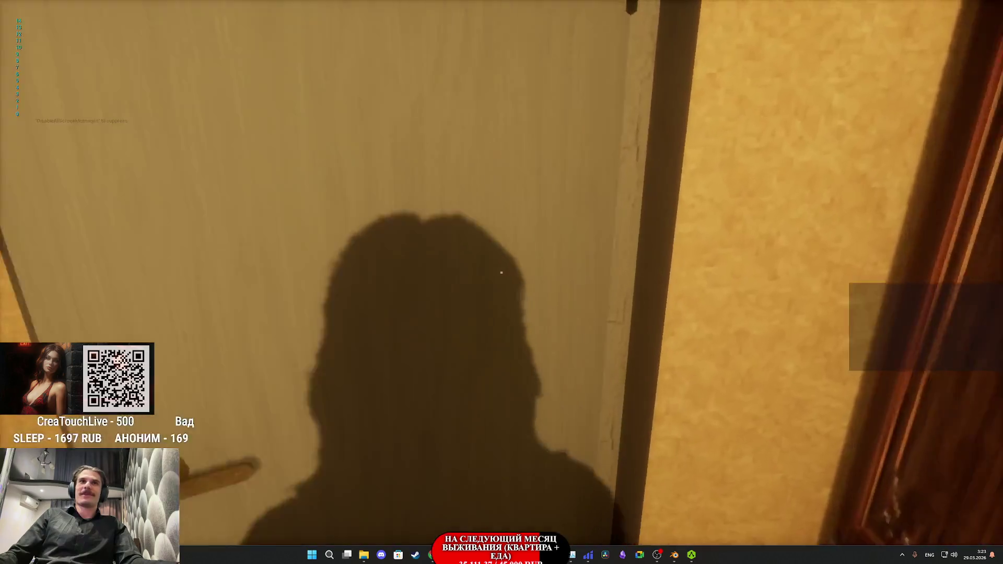
# Step: Walk past the cat and down the hallway into the toilet
pyautogui.press('w')
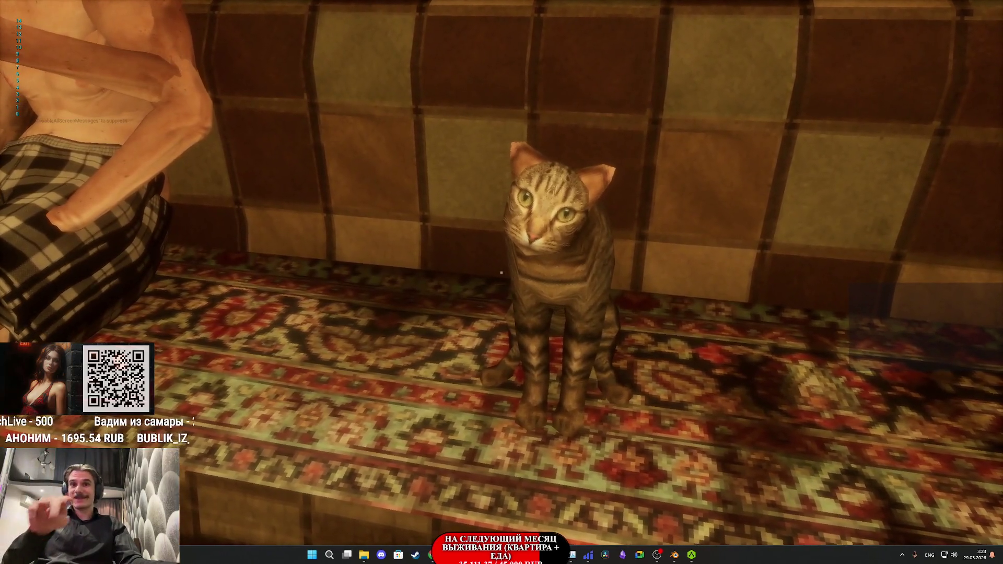
pyautogui.press('w')
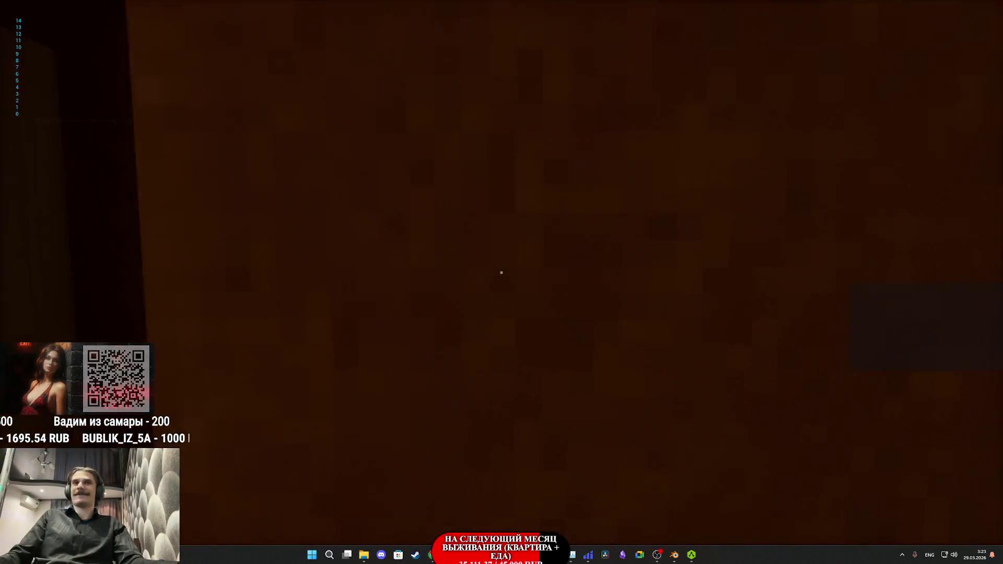
pyautogui.press('w')
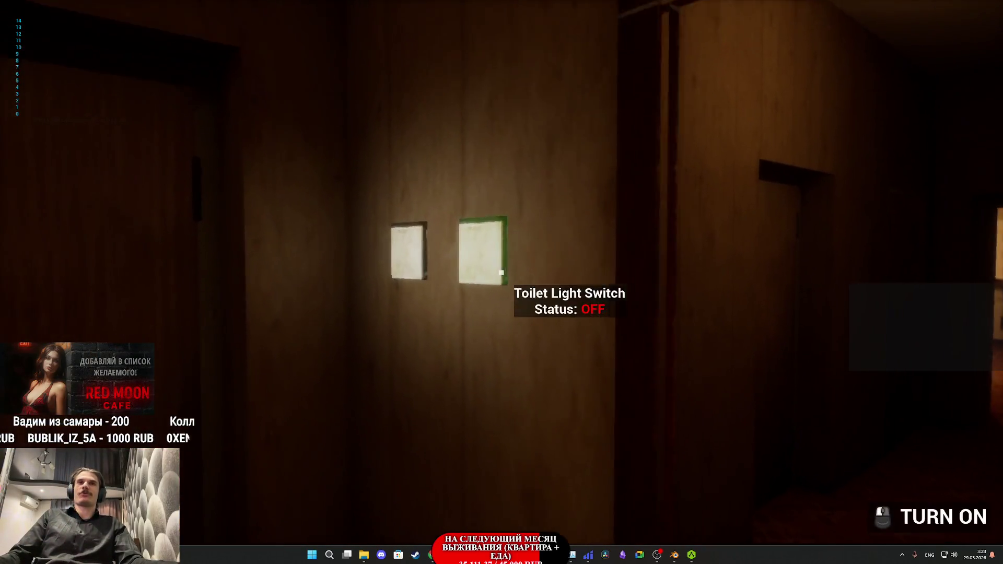
pyautogui.press('w')
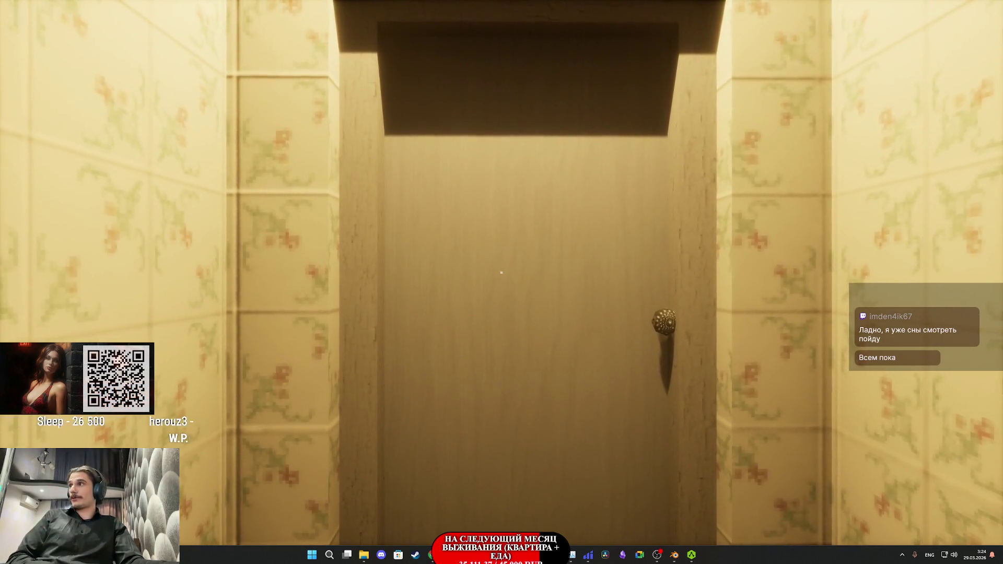
# Step: Step out the apartment door and walk past the Red Moon Cafe onto the park path
pyautogui.press('e')
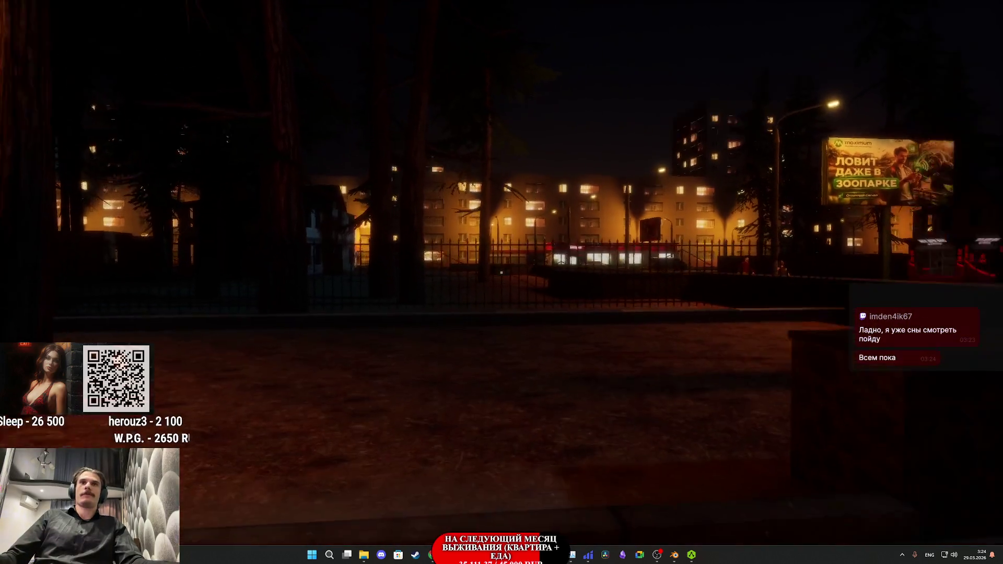
pyautogui.press('w')
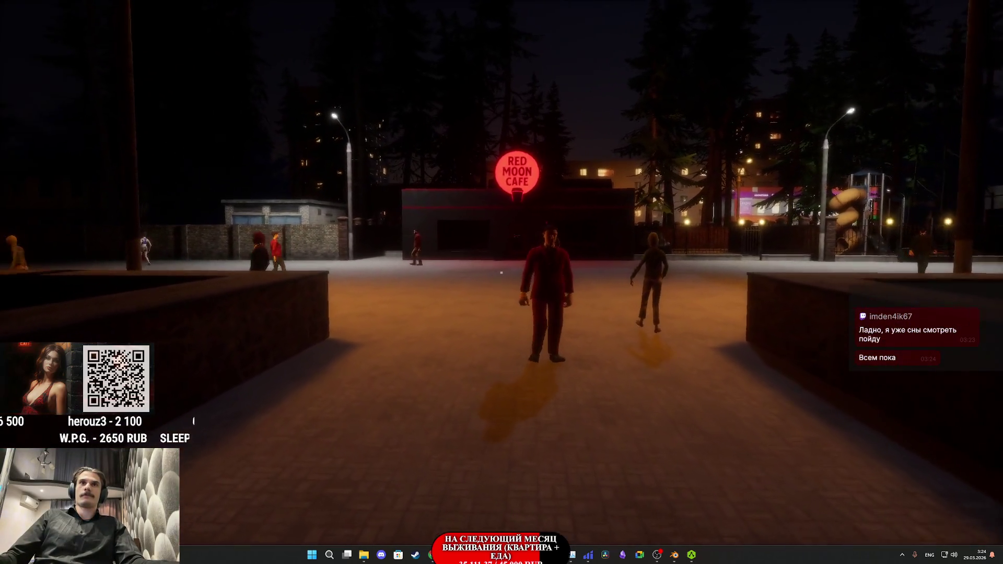
pyautogui.press('w')
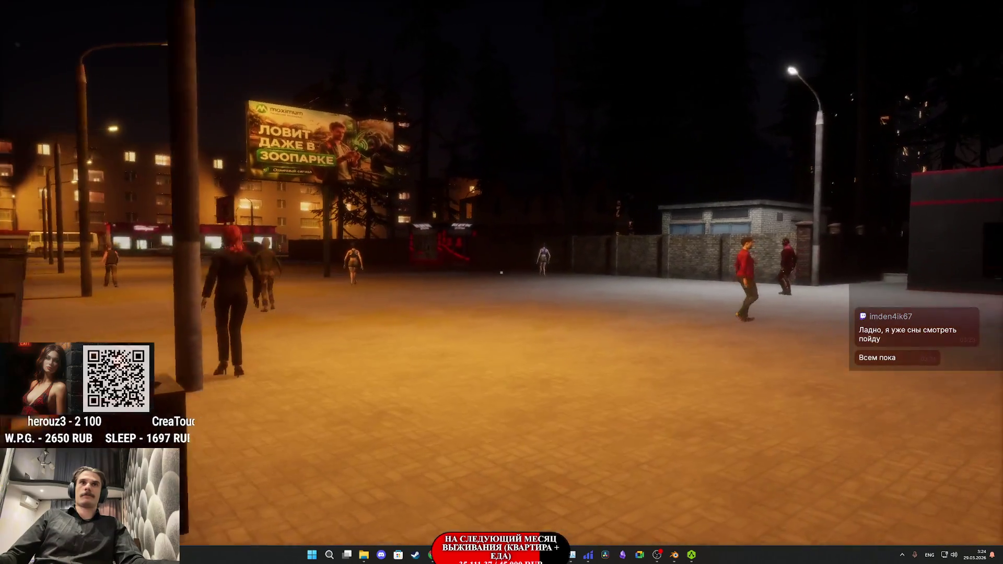
pyautogui.press('w')
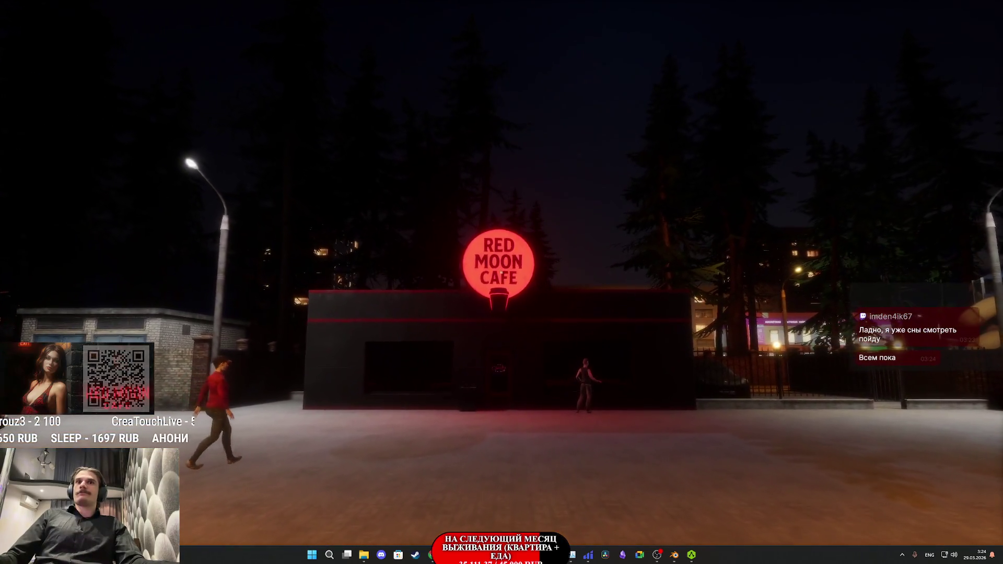
pyautogui.press('w')
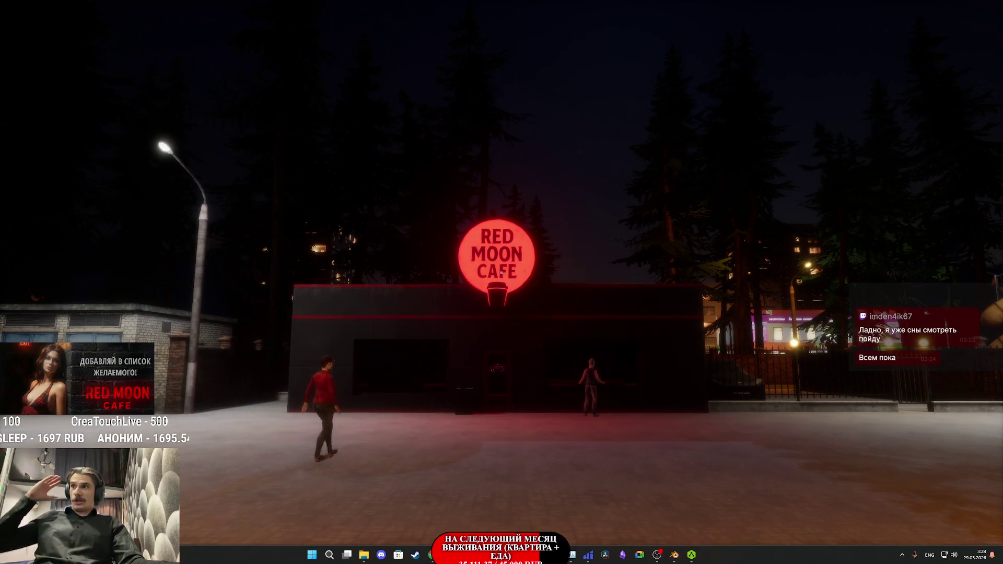
pyautogui.press('w')
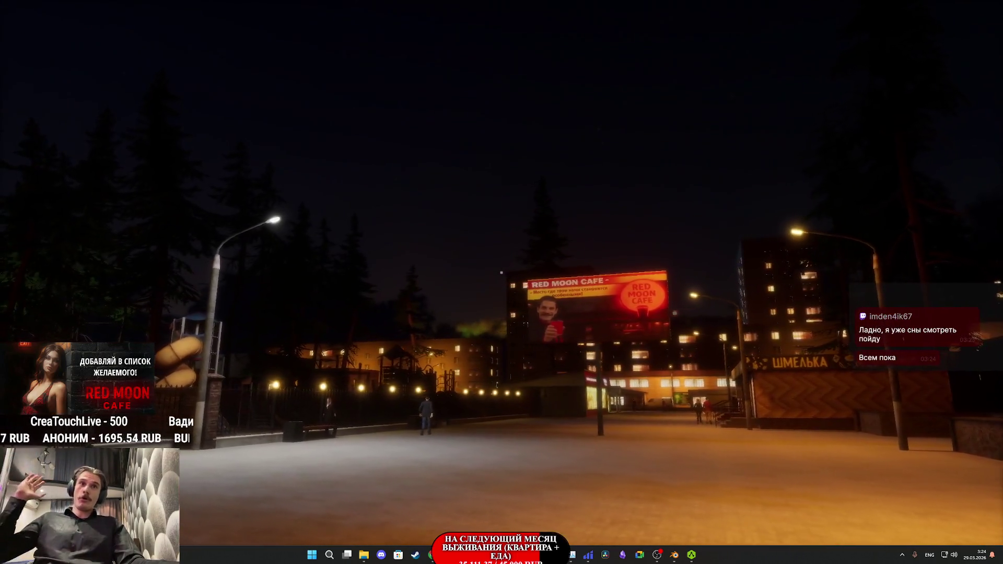
pyautogui.press('w')
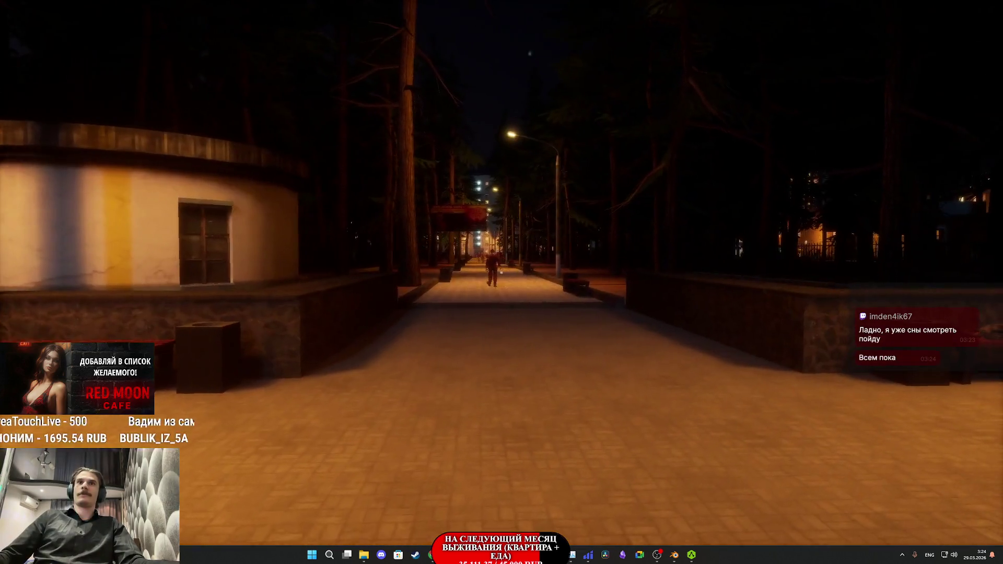
pyautogui.press('w')
pyautogui.press('w')
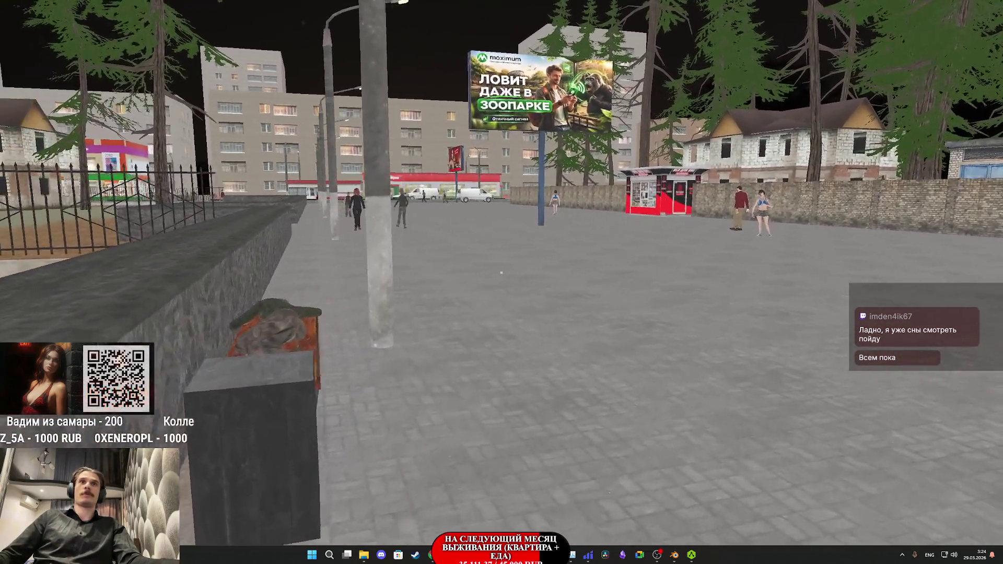
# Step: Switch to the third-person camera and Unlit (F8) view, explore, then end the playtest
pyautogui.press('v')
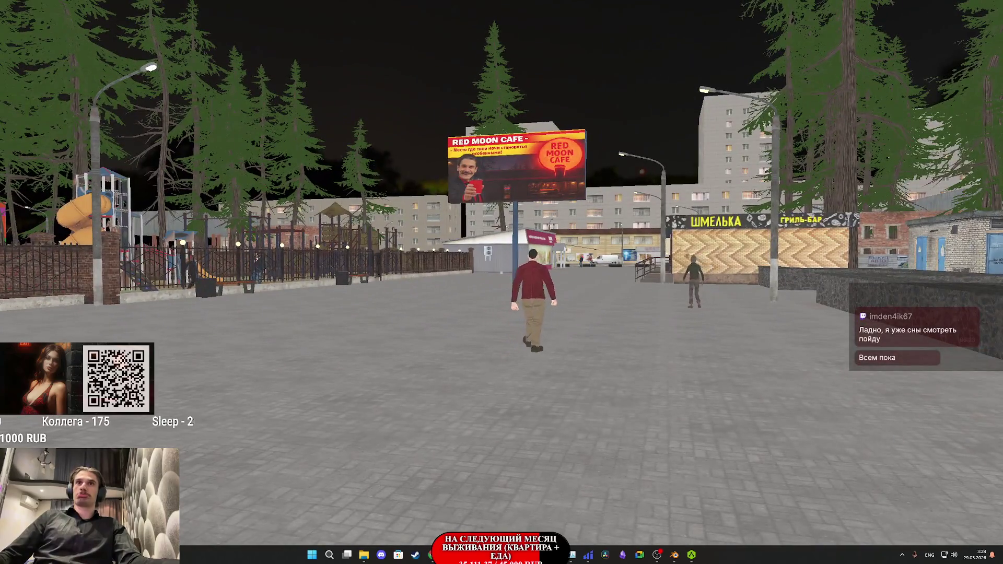
pyautogui.press('F8')
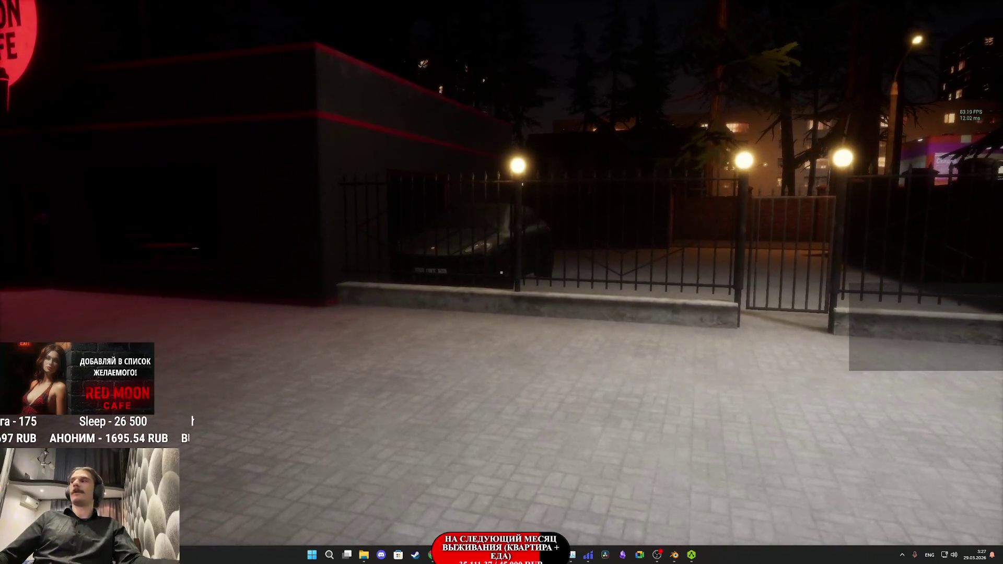
pyautogui.press('Escape')
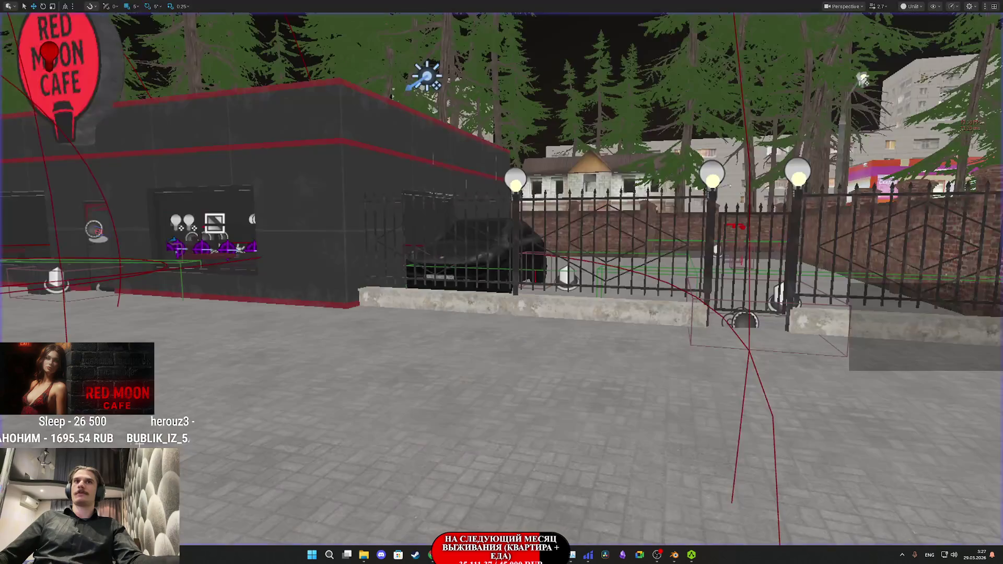
# Step: Stop the playtest, select Task_02_2_CMT and save ThirdPersonExampleMap
pyautogui.press('F11')
pyautogui.press('f')
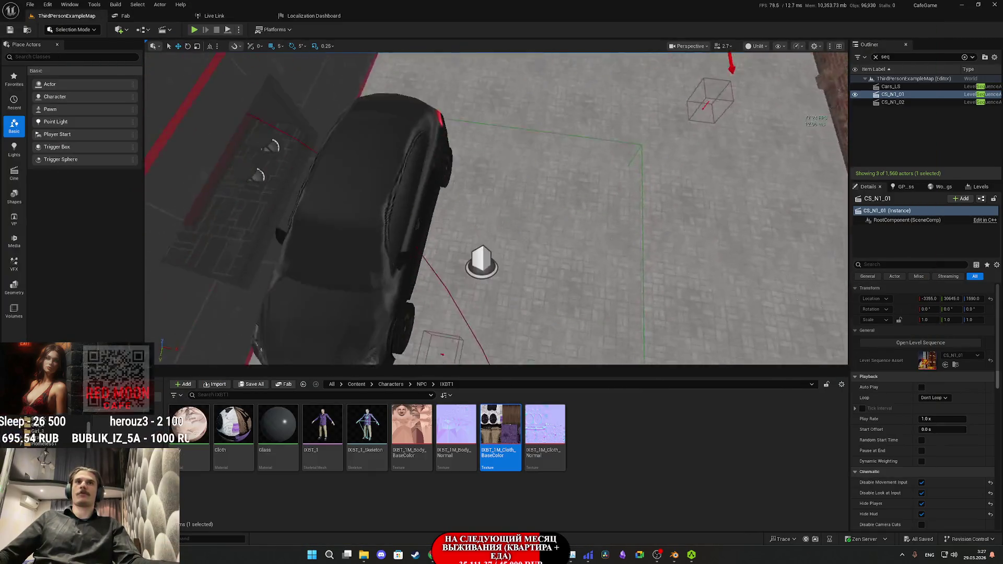
pyautogui.click(500, 213)
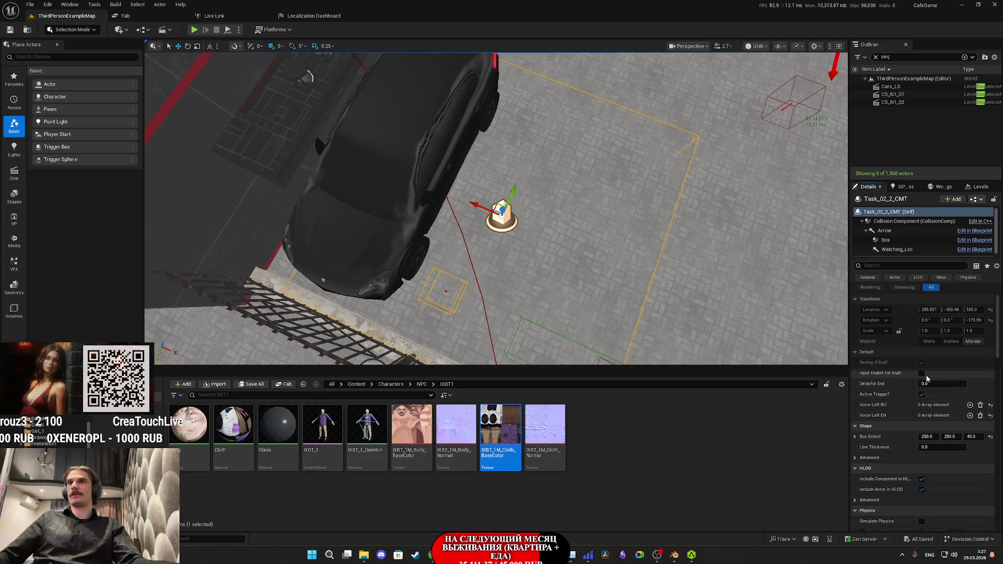
pyautogui.click(251, 385)
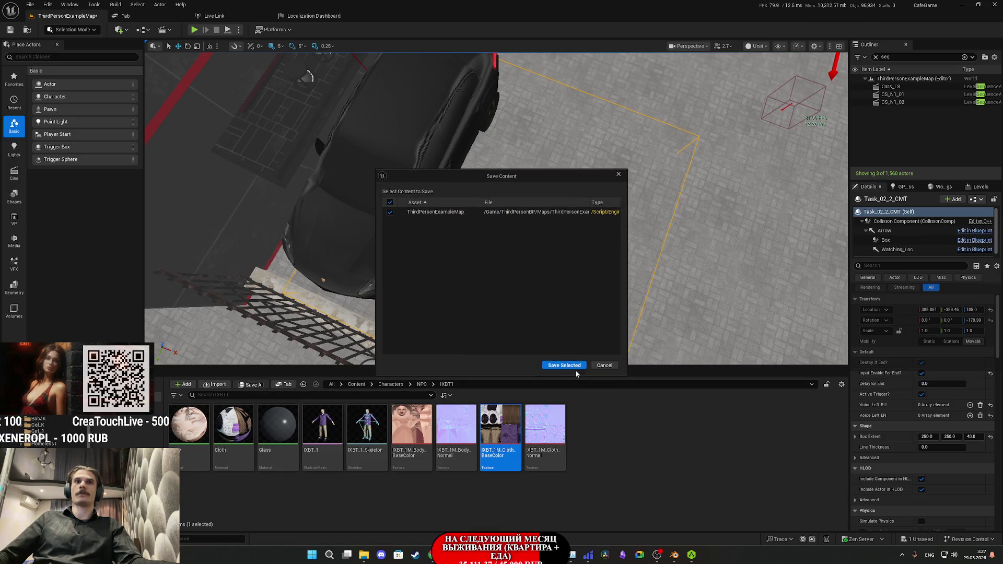
pyautogui.click(571, 365)
# Step: Fly into the cafe, select CS_N1_01, save the map again and start Play-in-Editor
pyautogui.moveTo(548, 313); pyautogui.dragTo(439, 209)
pyautogui.moveTo(696, 253); pyautogui.dragTo(696, 253)
pyautogui.click(894, 94)
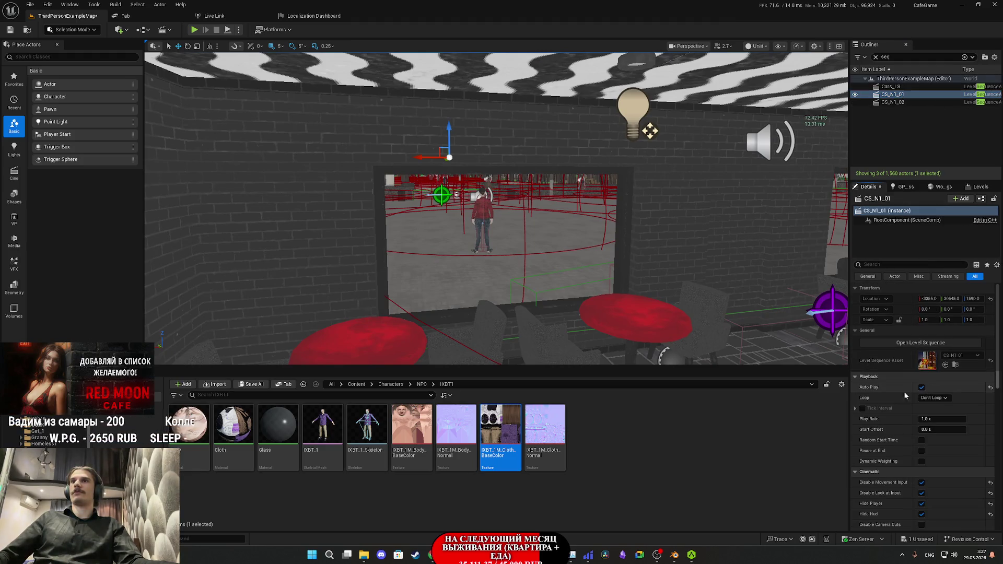
pyautogui.click(251, 385)
pyautogui.click(564, 368)
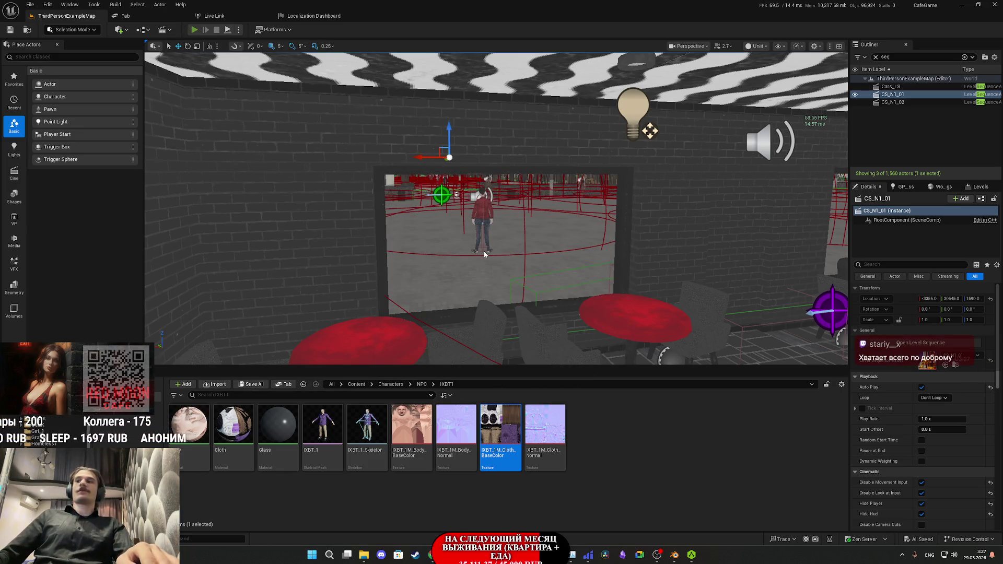
pyautogui.hotkey('alt', 'p')
pyautogui.press('F11')
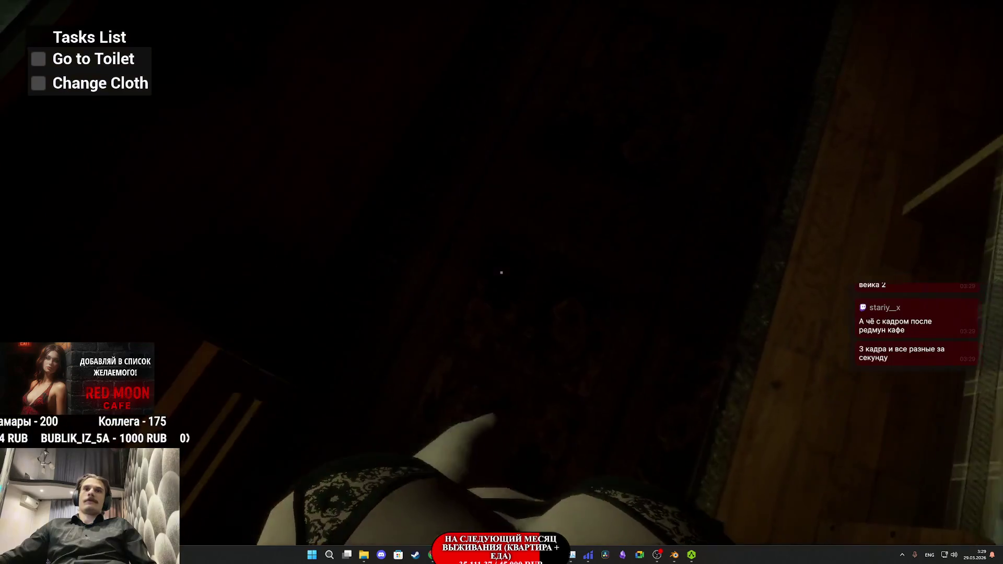
# Step: Walk to the wooden closet and take the red shirt from it
pyautogui.press('w')
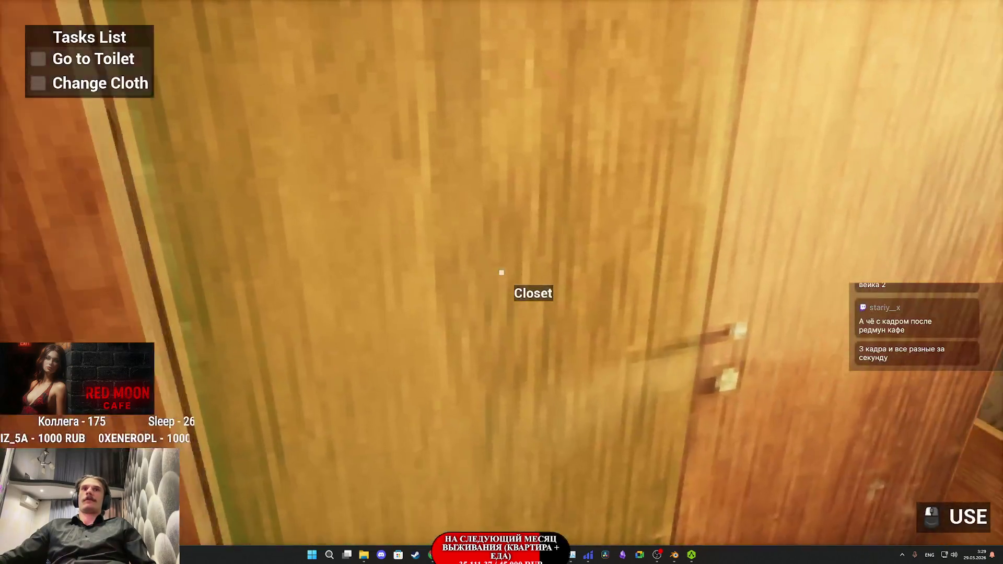
pyautogui.click(501, 272)
pyautogui.click(502, 272)
pyautogui.click(501, 272)
pyautogui.click(501, 273)
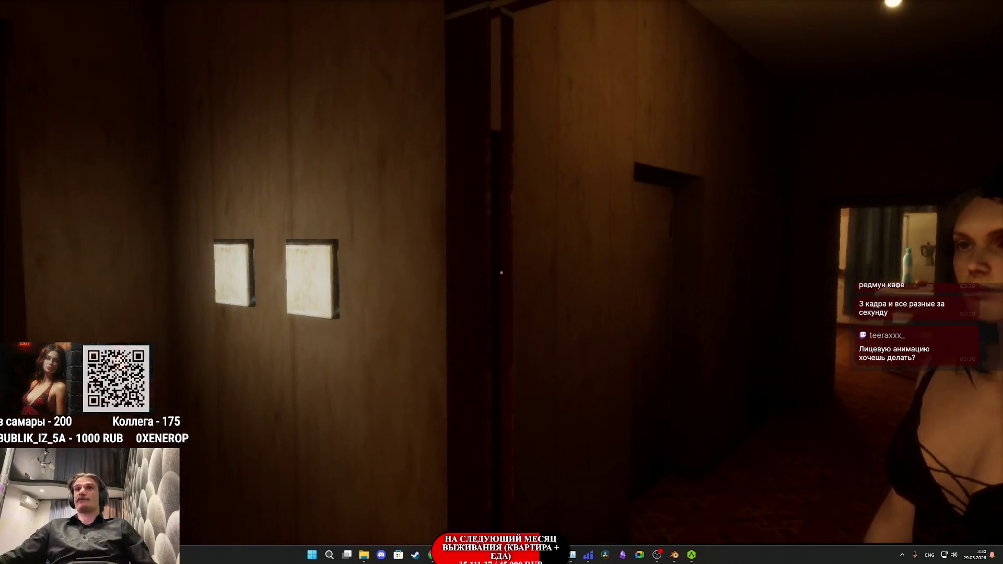
pyautogui.moveTo(501, 272)
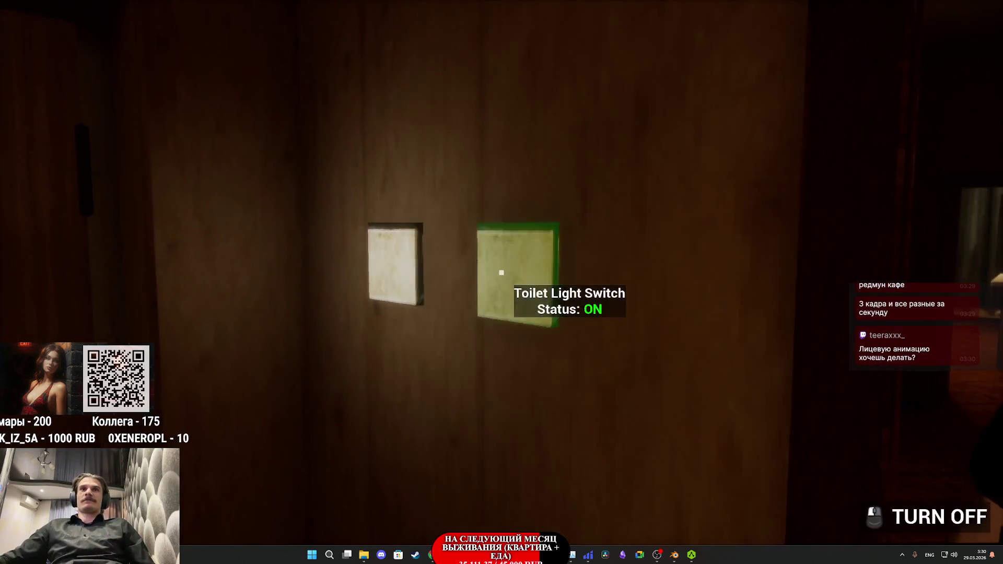
# Step: Walk through the kitchen and toilet out into the dark hallway
pyautogui.press('w')
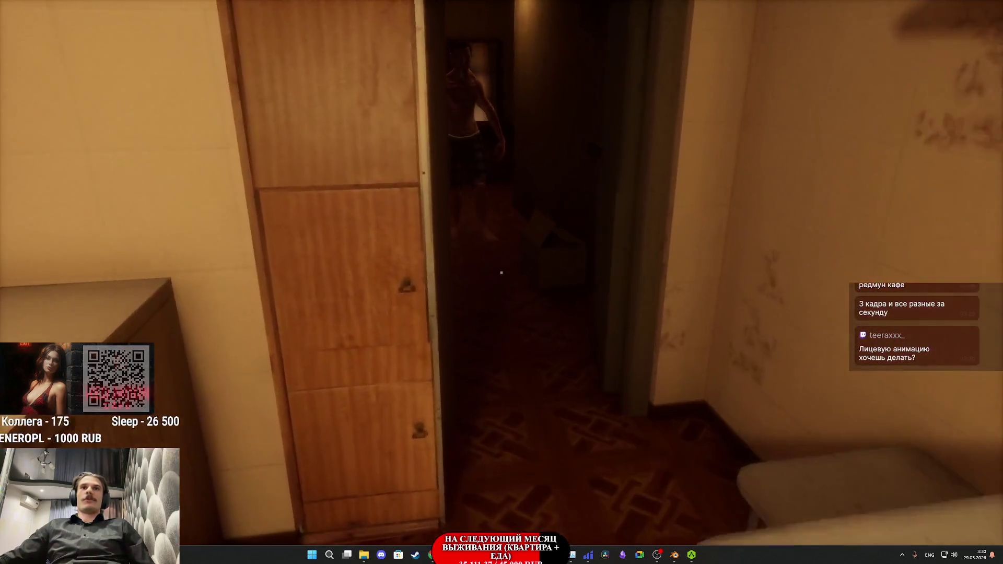
pyautogui.press('Tab')
pyautogui.click(450, 496)
pyautogui.press('s')
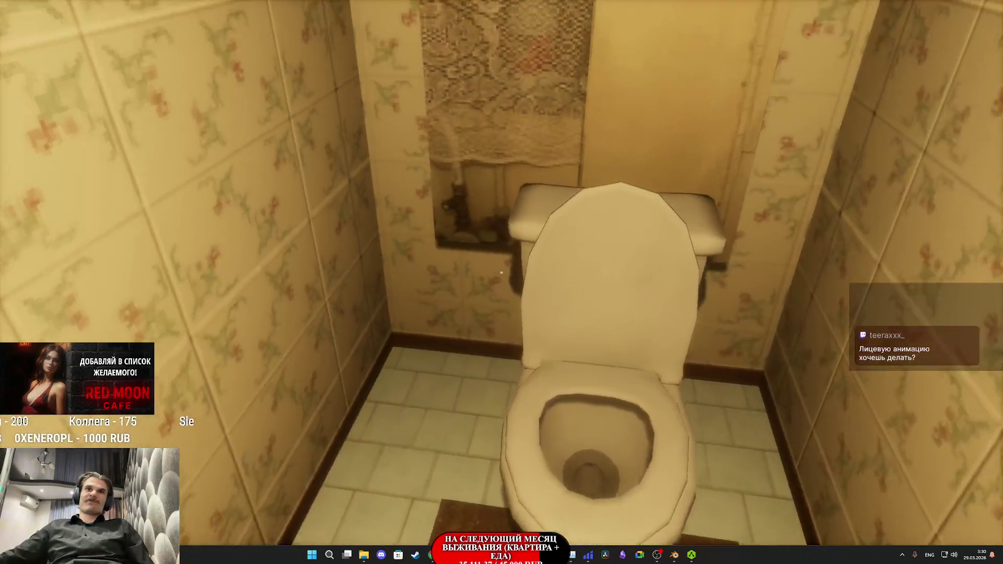
pyautogui.press('e')
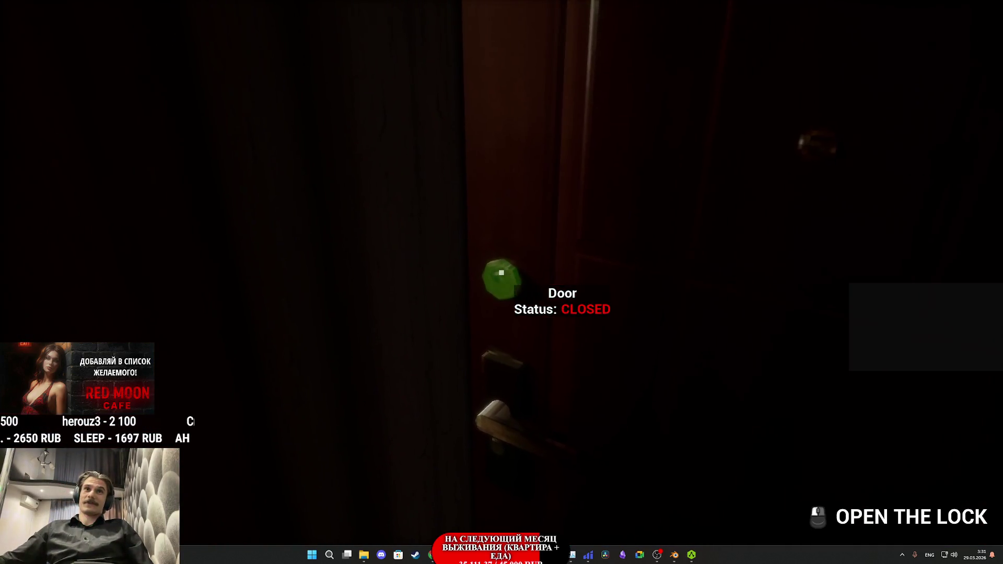
# Step: Leave the apartment, step into the elevator and send it to the 1st floor
pyautogui.click(502, 272)
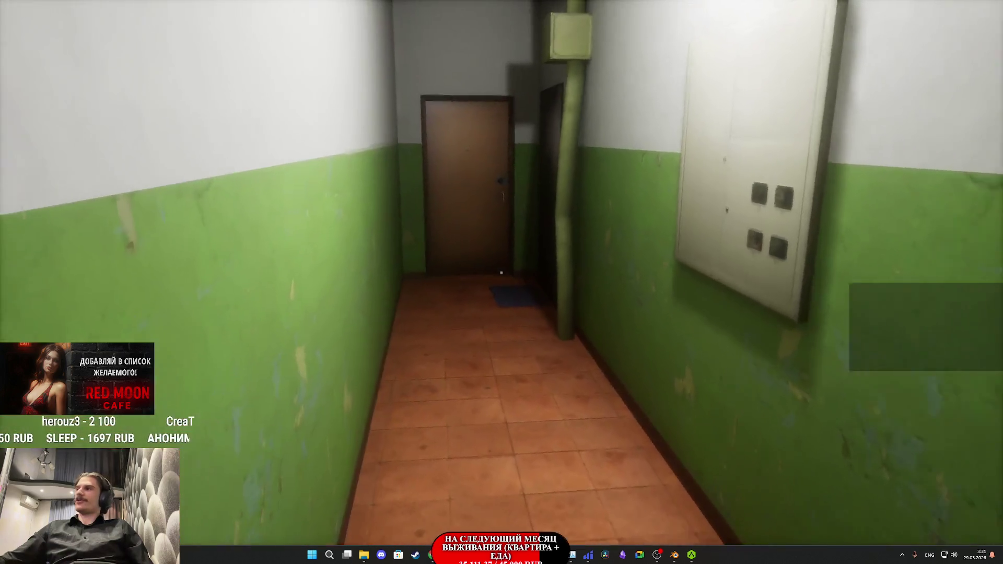
pyautogui.press('w')
pyautogui.press('w')
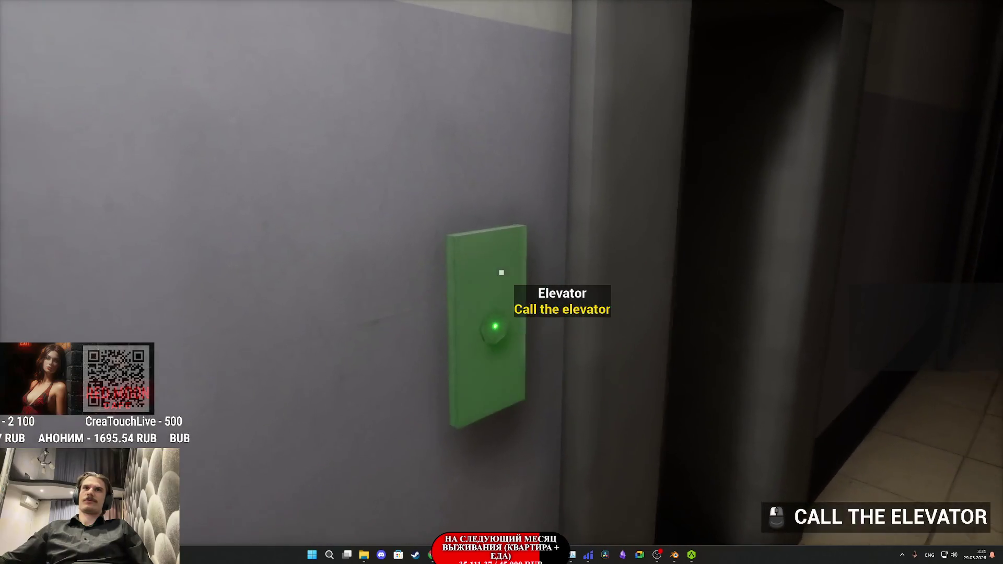
pyautogui.press('w')
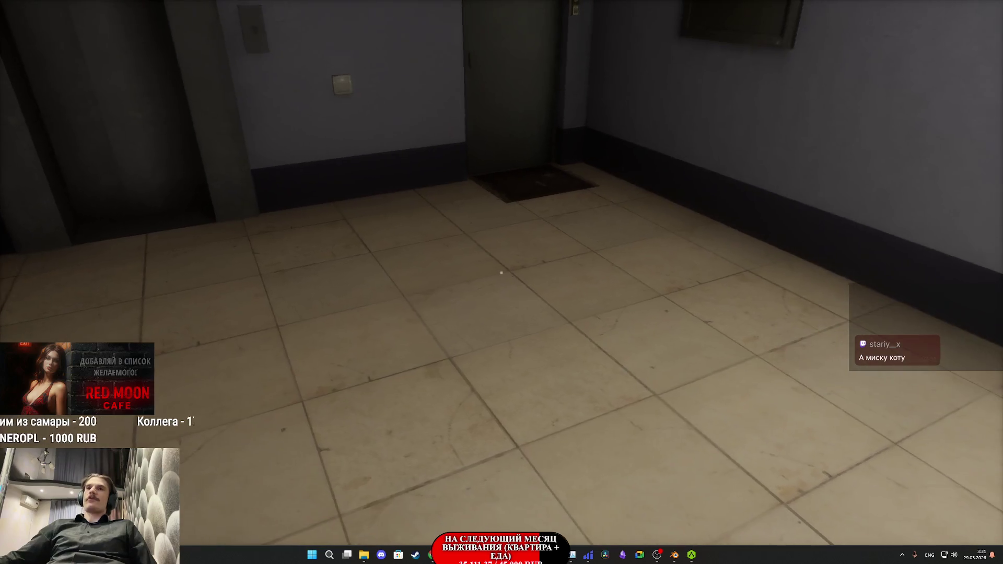
pyautogui.press('w')
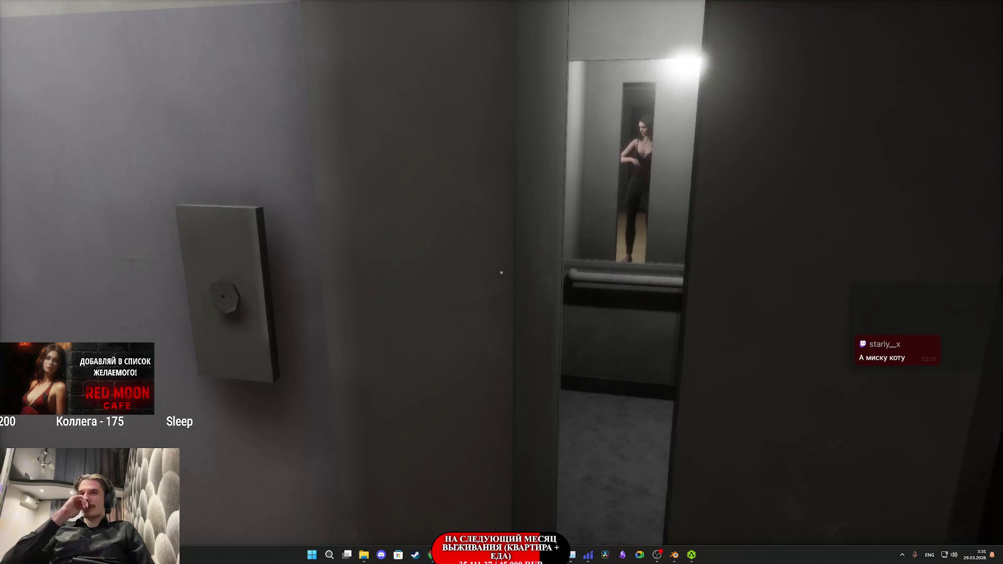
pyautogui.press('w')
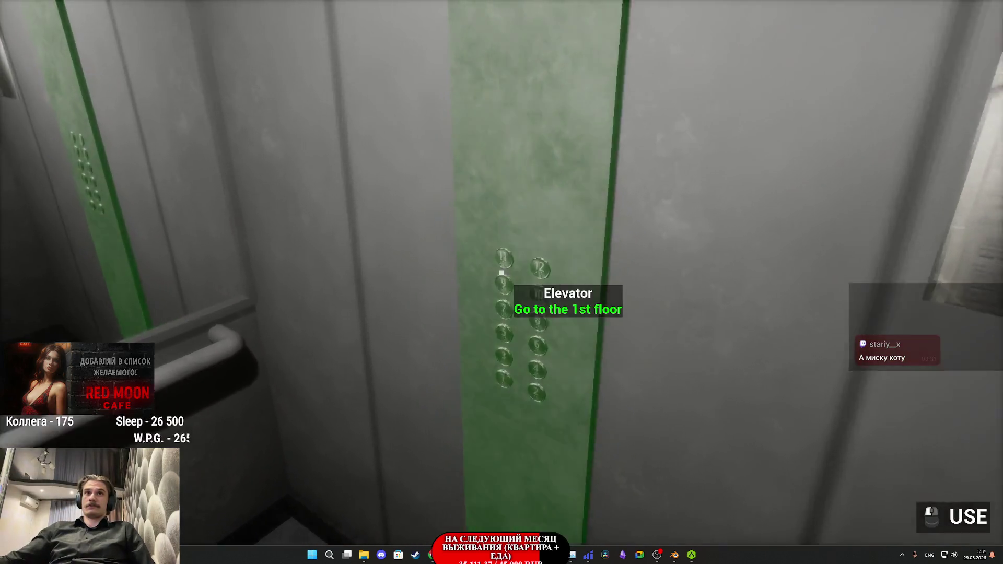
pyautogui.click(502, 273)
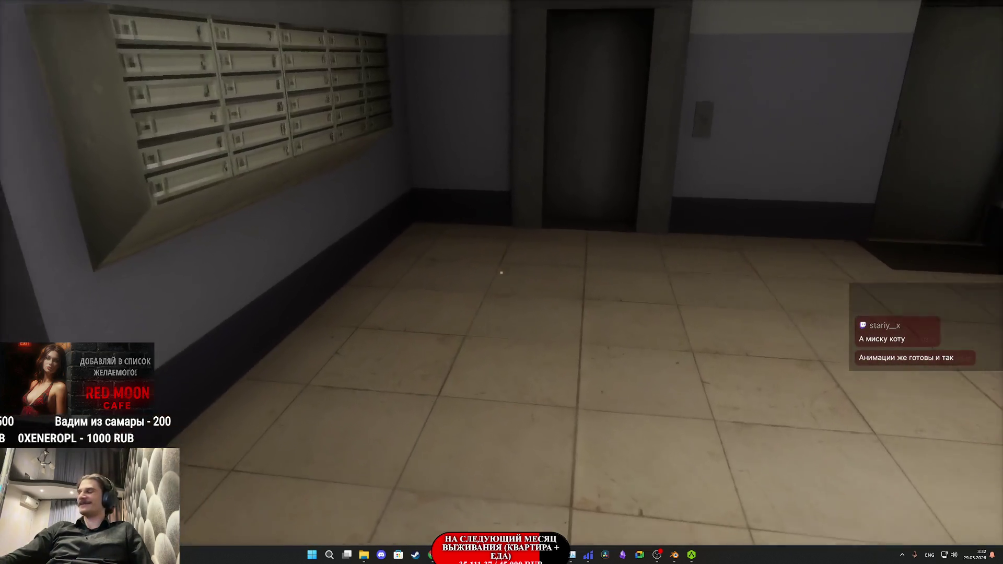
# Step: Walk out through the lobby door and make a rude gesture at the man on the green bench
pyautogui.press('w')
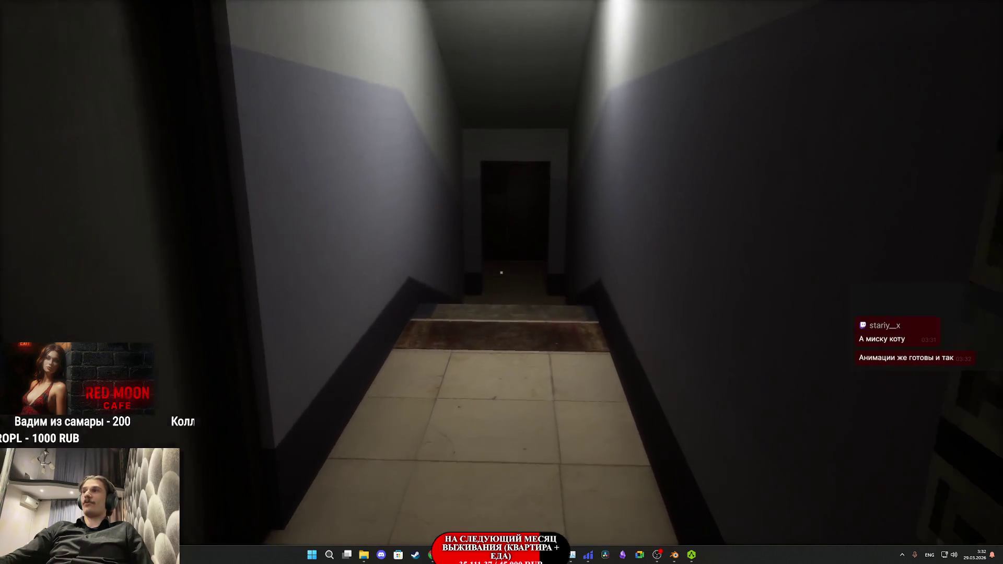
pyautogui.press('w')
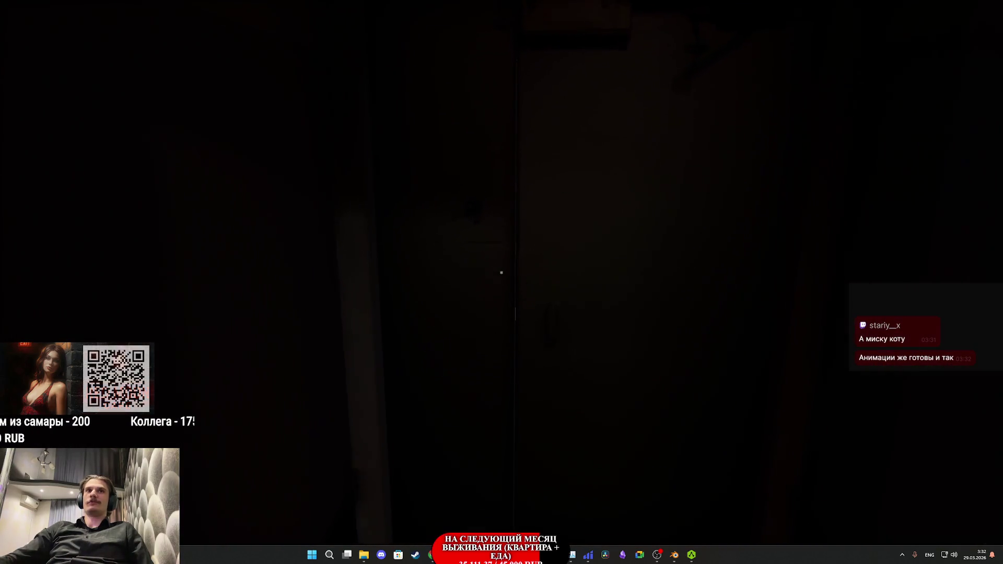
pyautogui.press('w')
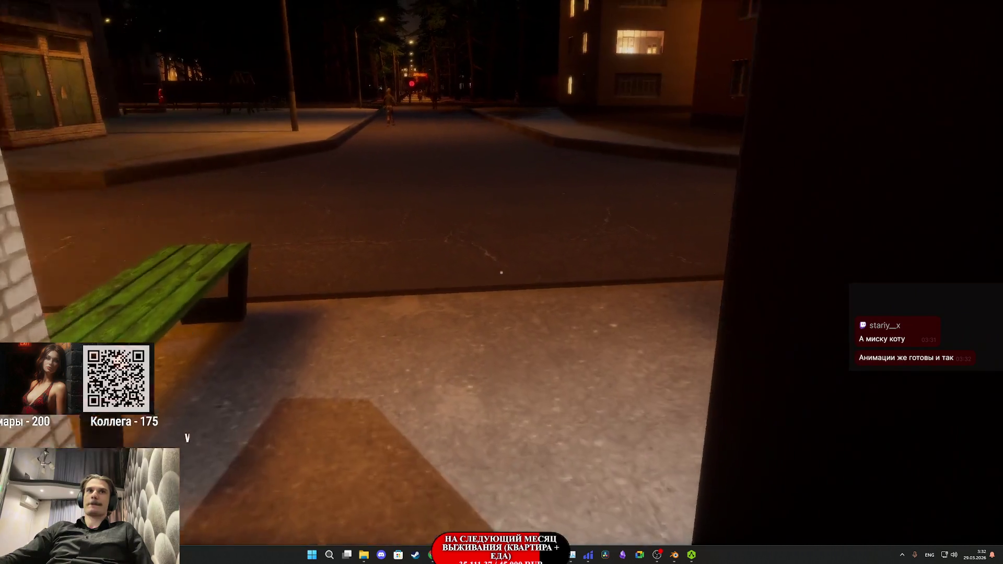
pyautogui.press('w')
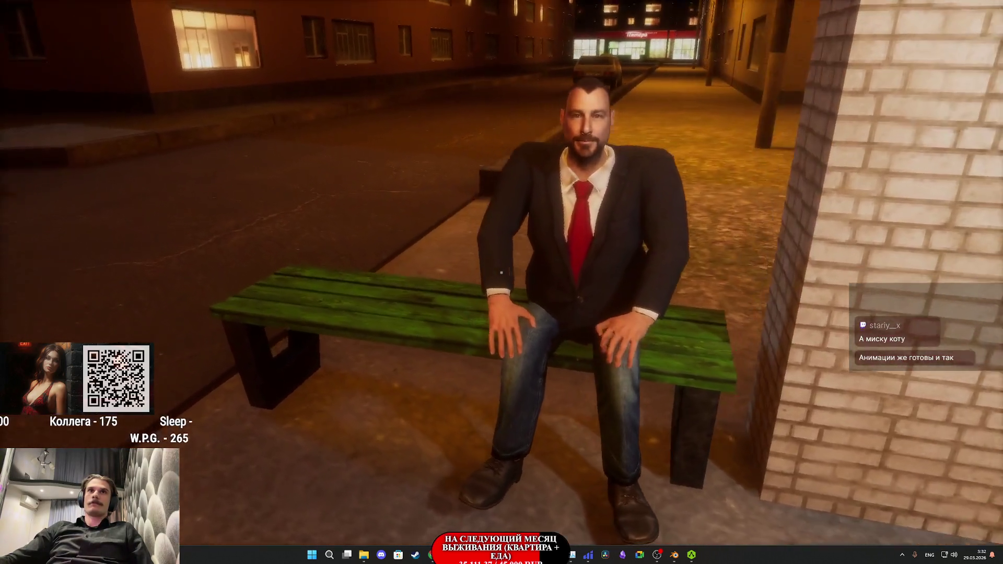
pyautogui.press('w')
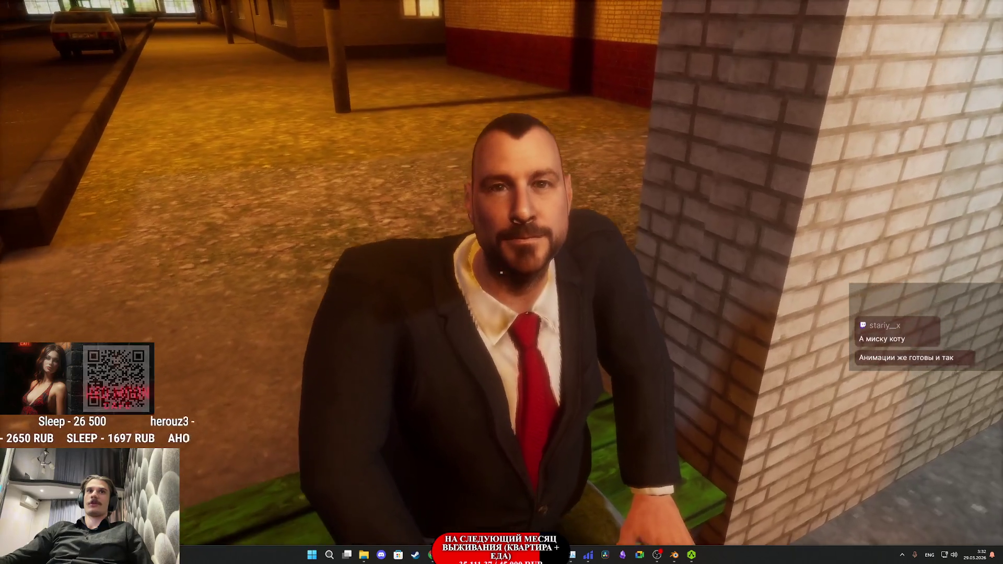
pyautogui.click(501, 272)
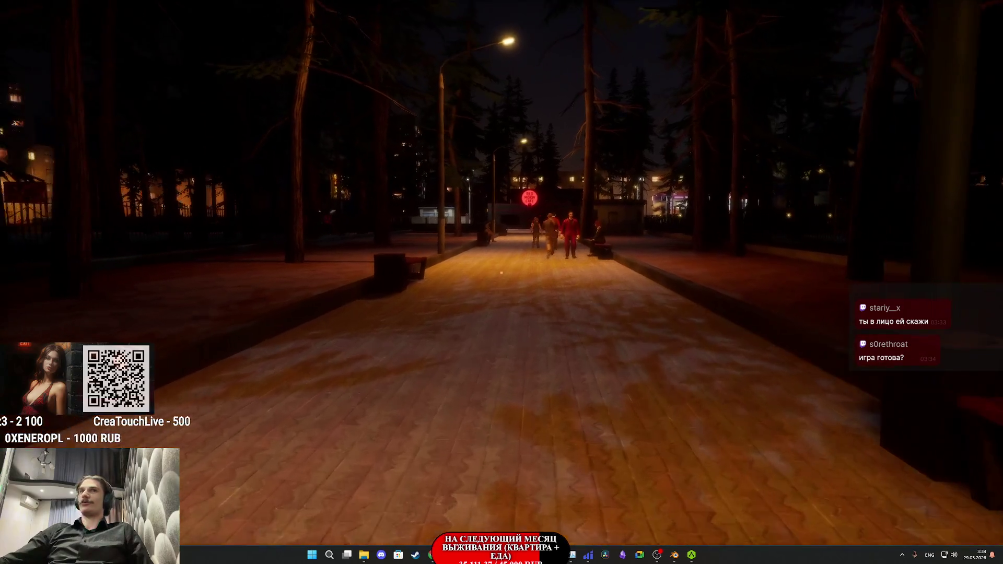
# Step: Walk down the park path past the passers-by to the suited man at the Red Moon Cafe
pyautogui.press('w')
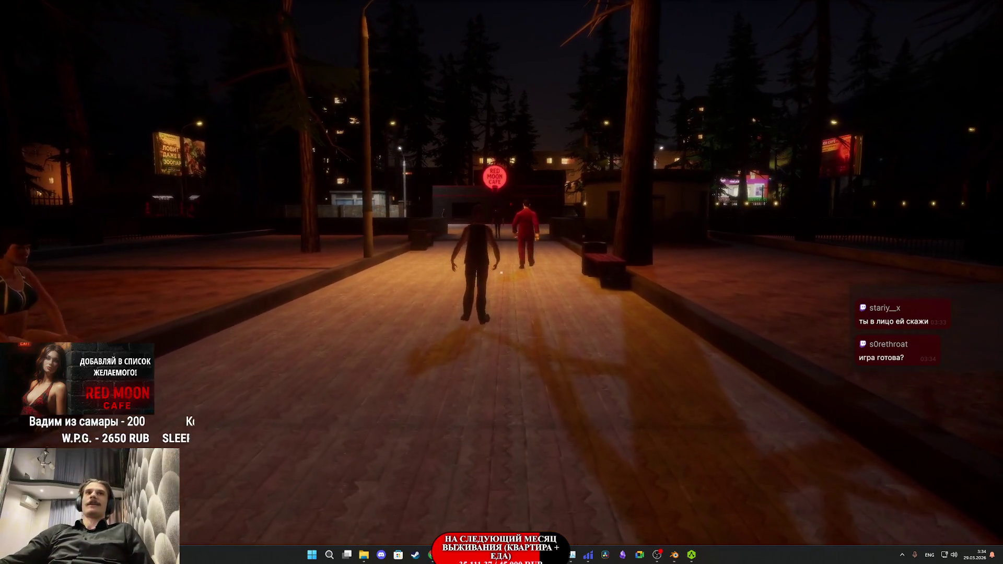
pyautogui.press('w')
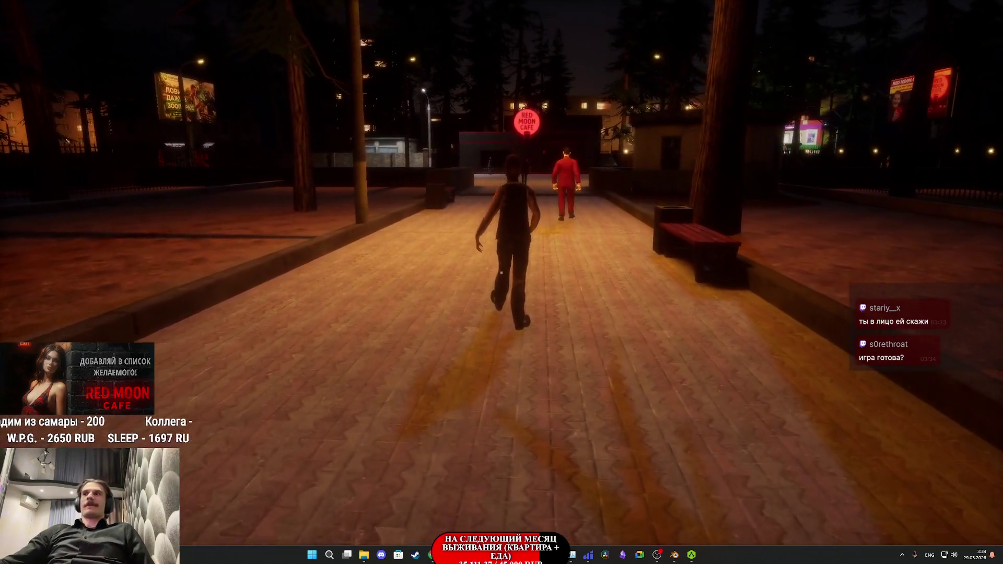
pyautogui.press('w')
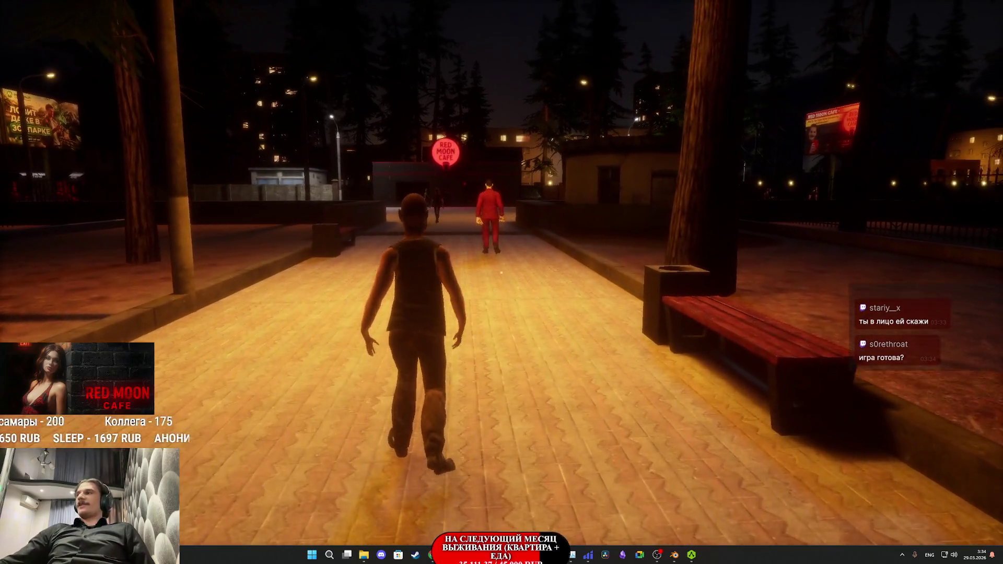
pyautogui.press('w')
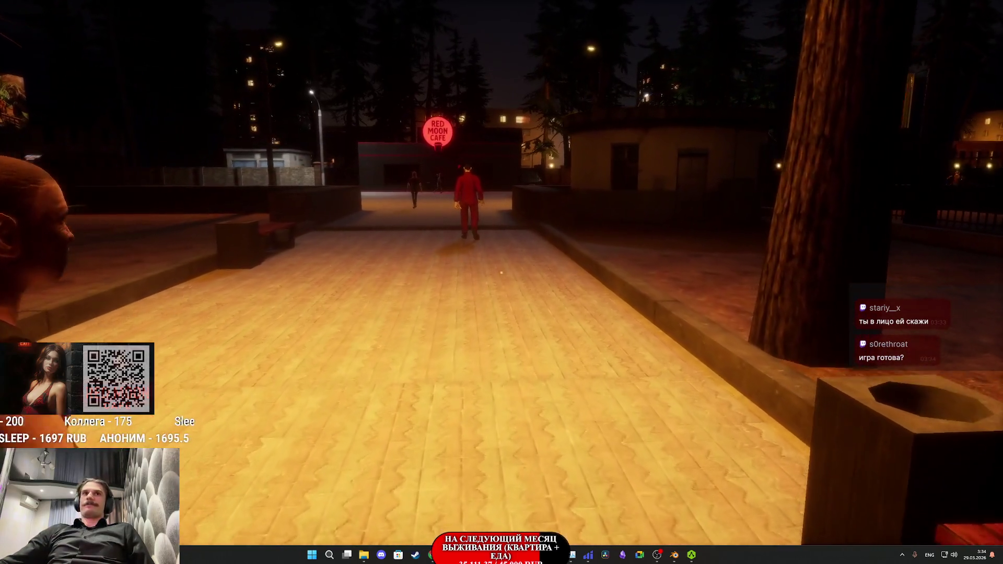
pyautogui.press('w')
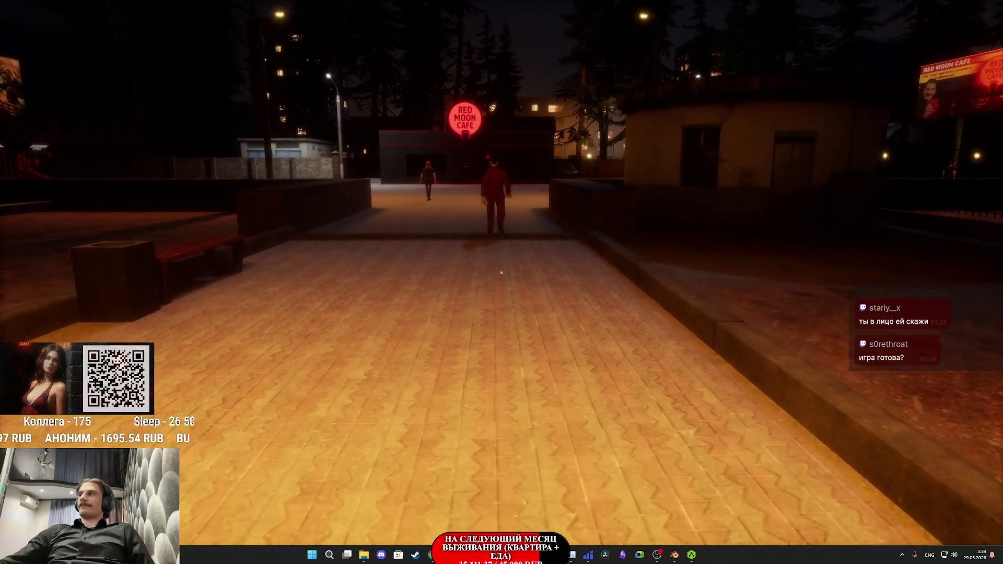
pyautogui.press('w')
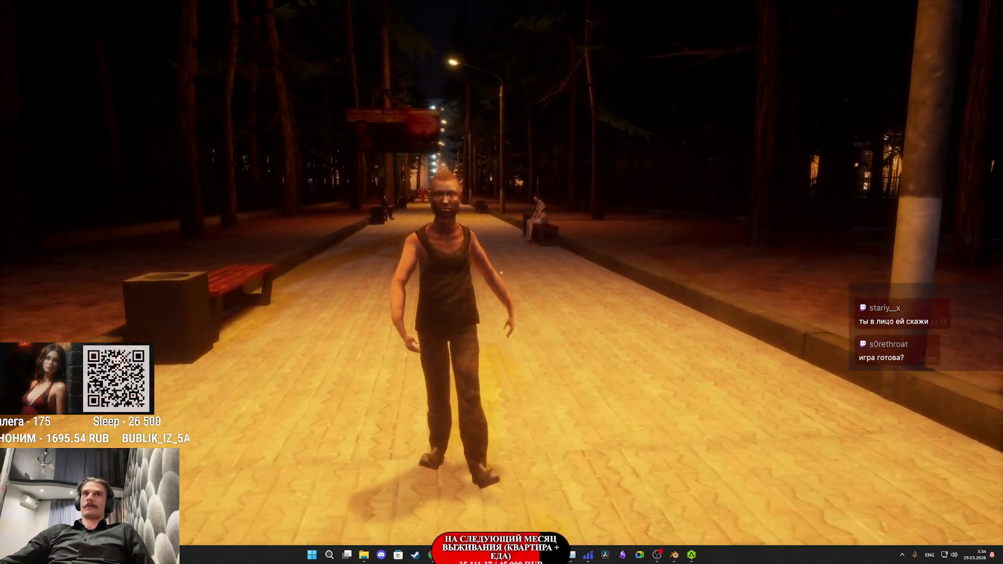
pyautogui.press('w')
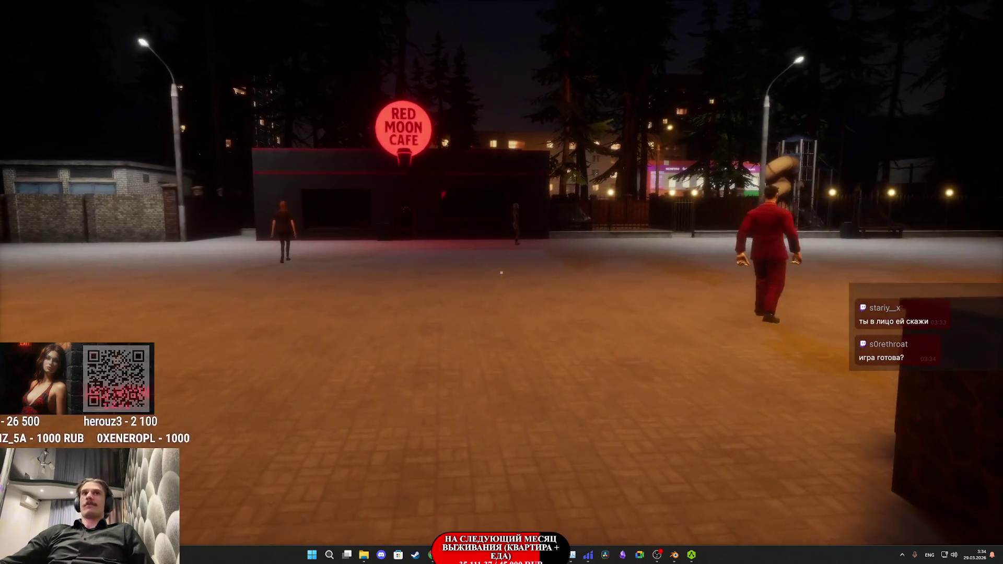
pyautogui.press('w')
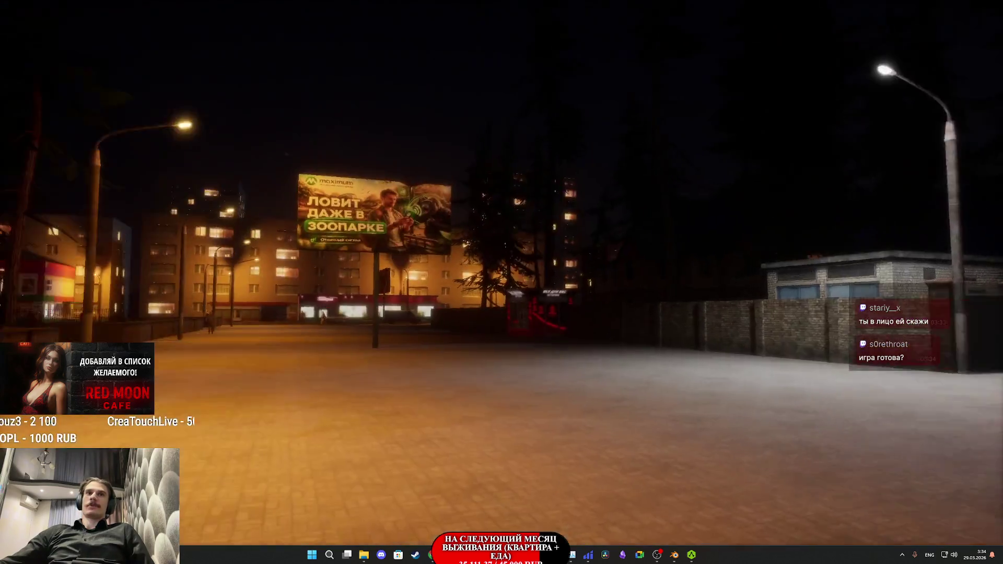
pyautogui.moveTo(502, 282)
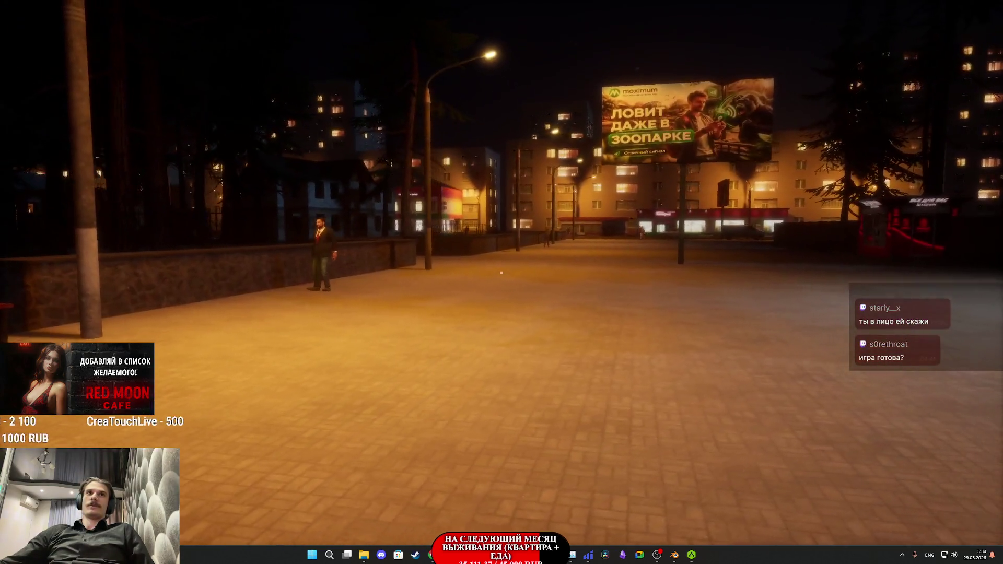
pyautogui.press('w')
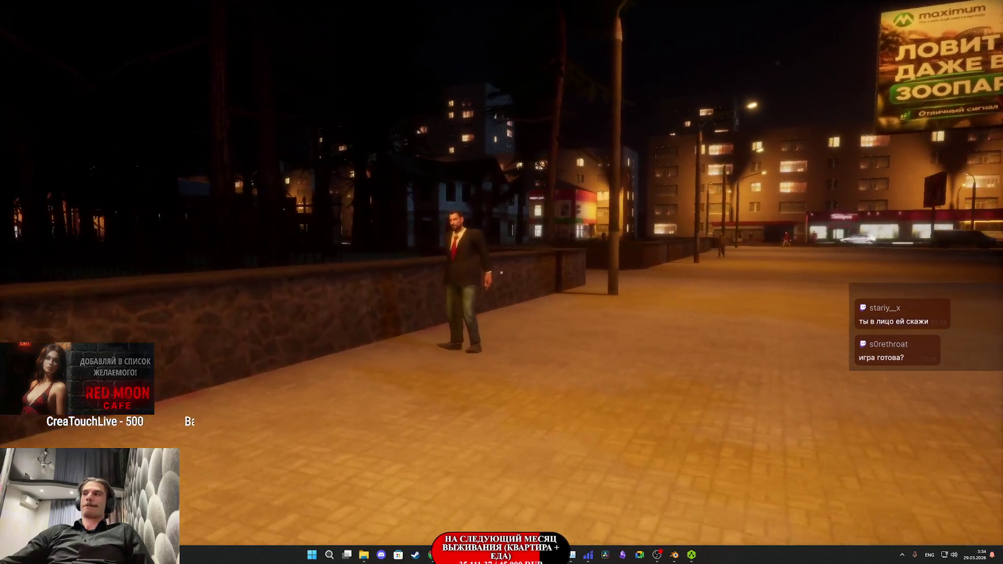
pyautogui.press('w')
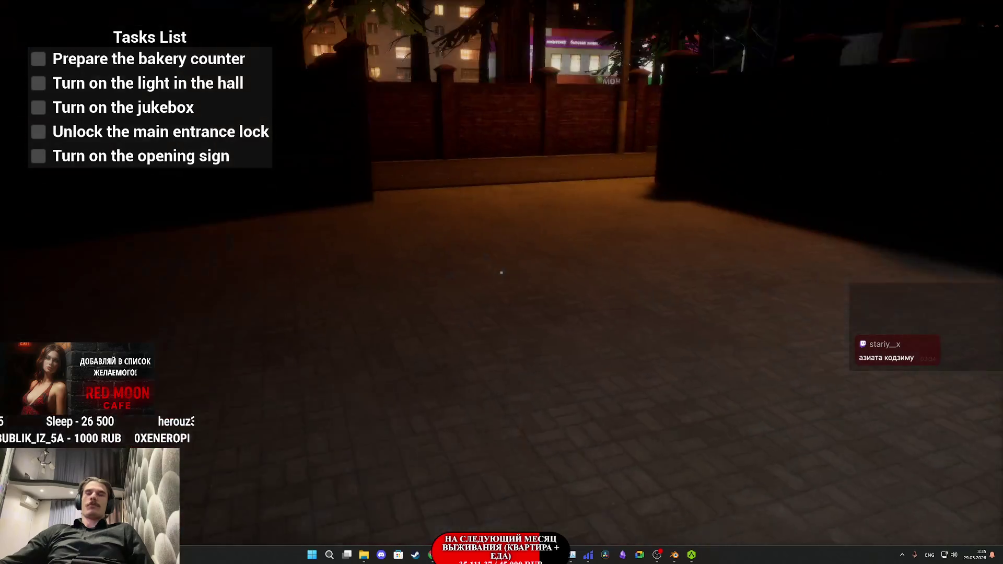
# Step: Cross the preparation room to the jukebox and switch its music on
pyautogui.press('w')
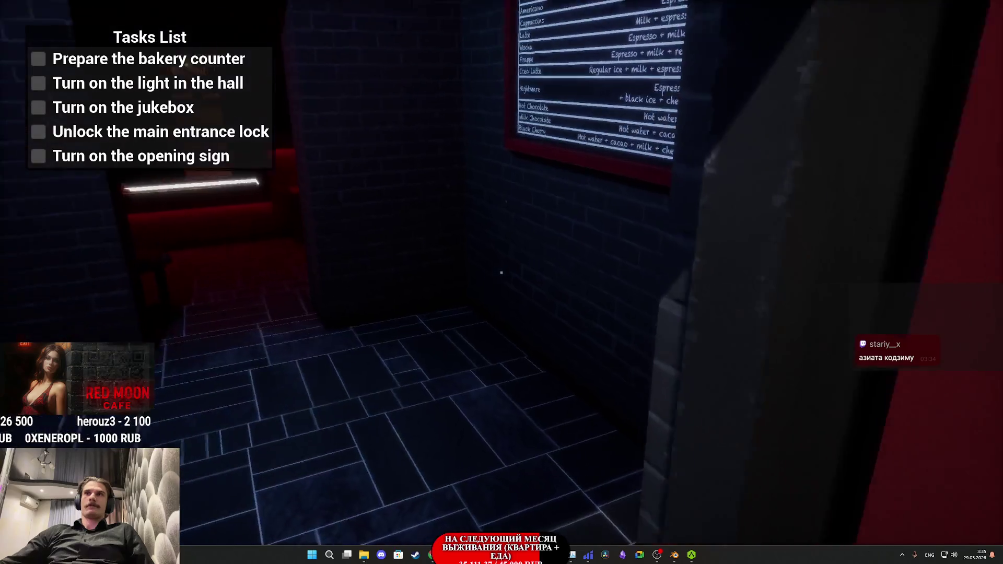
pyautogui.press('w')
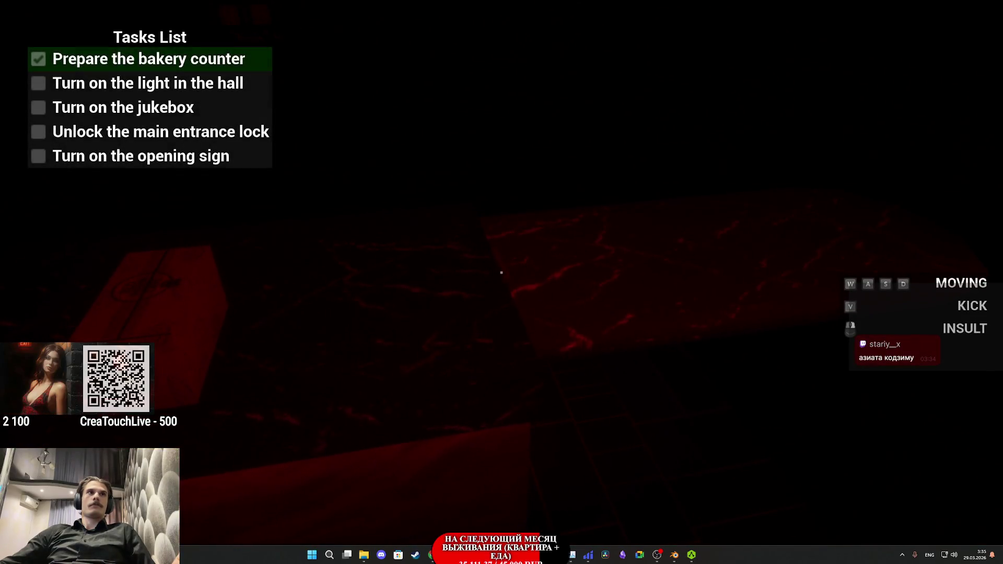
pyautogui.press('w')
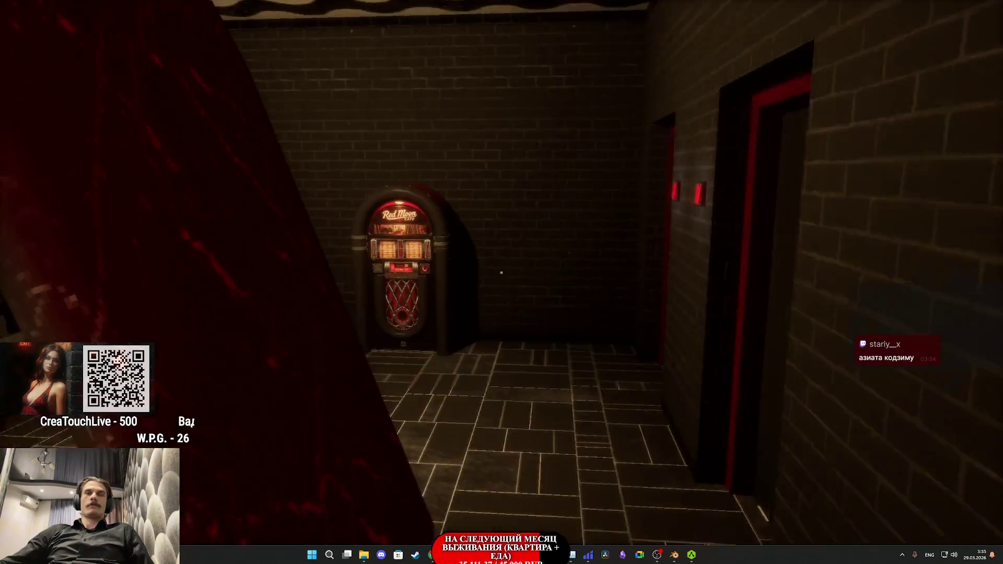
pyautogui.press('w')
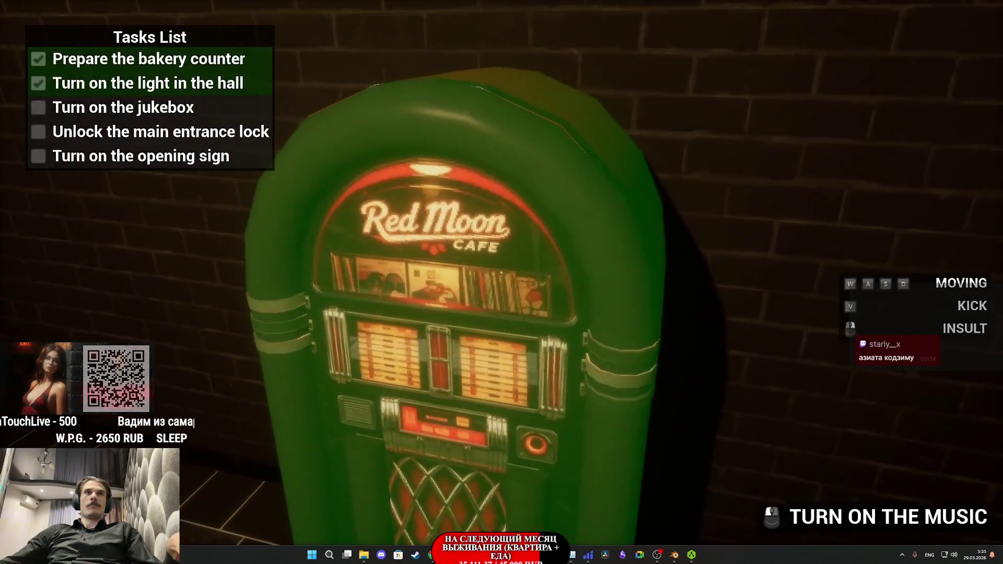
pyautogui.click(501, 272)
pyautogui.moveTo(501, 272)
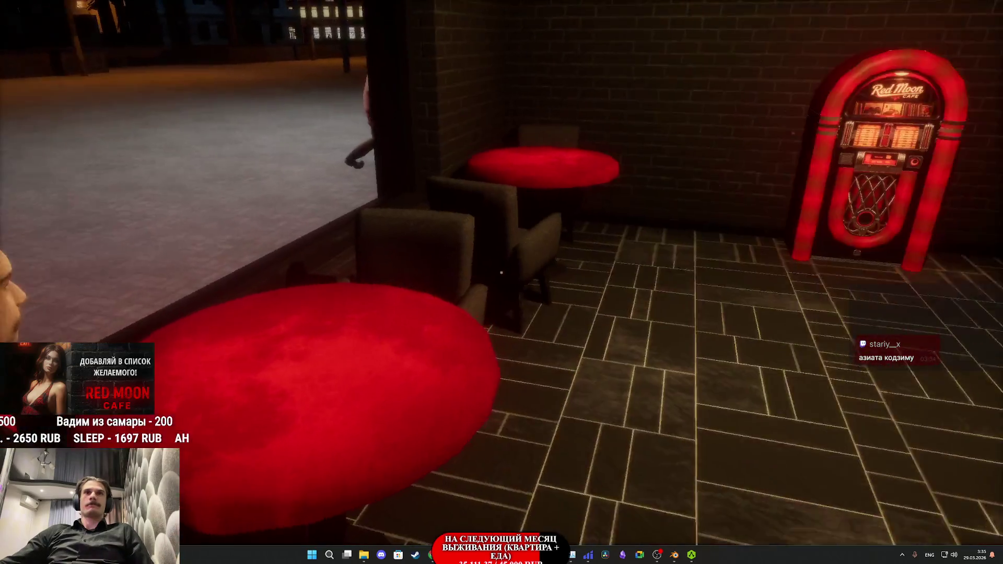
# Step: Toggle the jukebox music off and back on, then walk to the door sign
pyautogui.press('w')
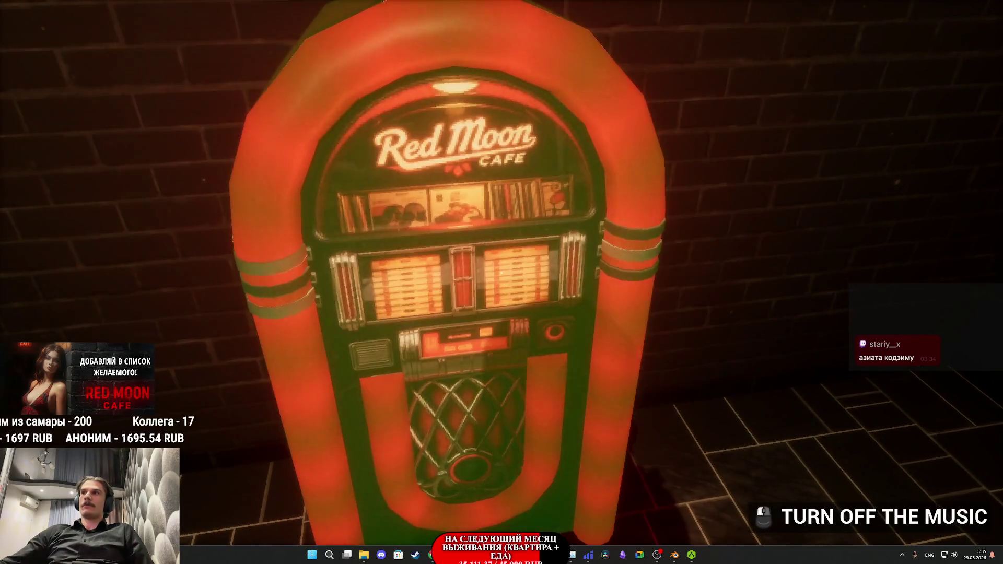
pyautogui.press('a')
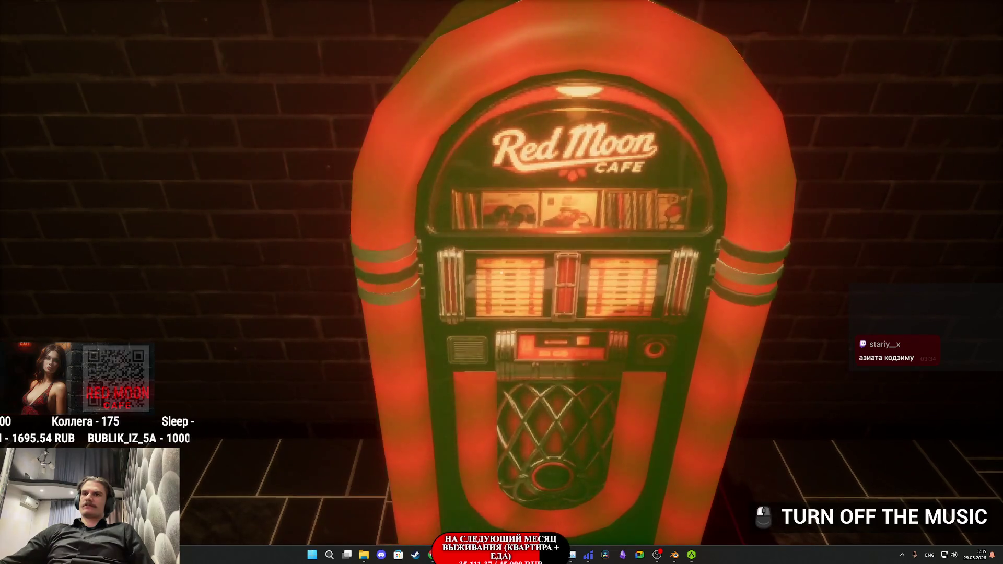
pyautogui.click(502, 282)
pyautogui.click(501, 282)
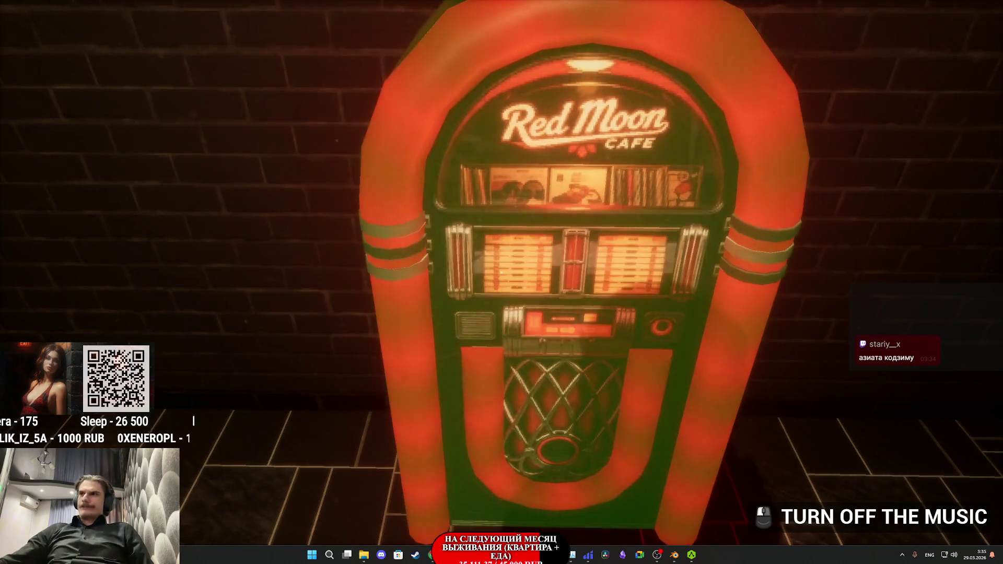
pyautogui.press('s')
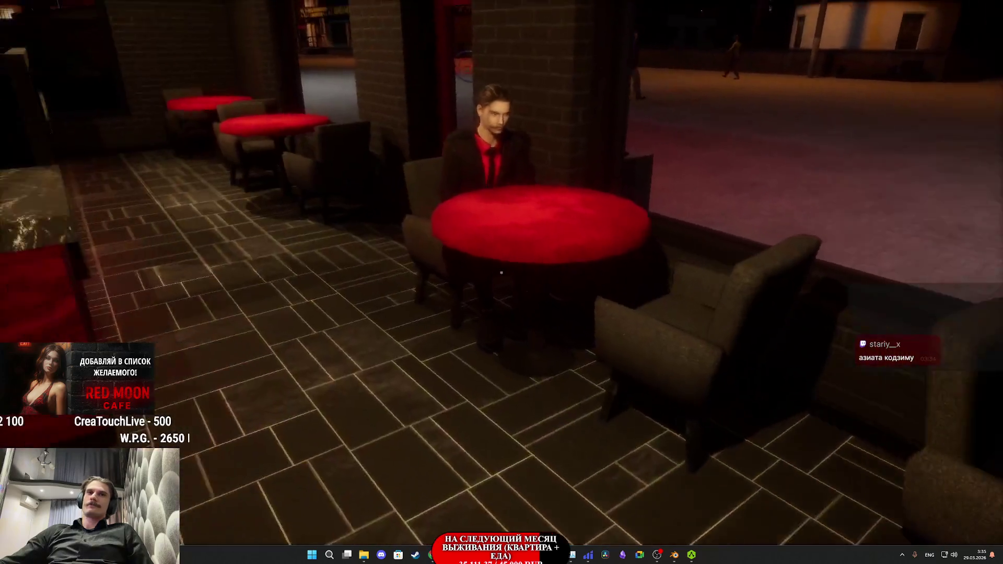
pyautogui.press('w')
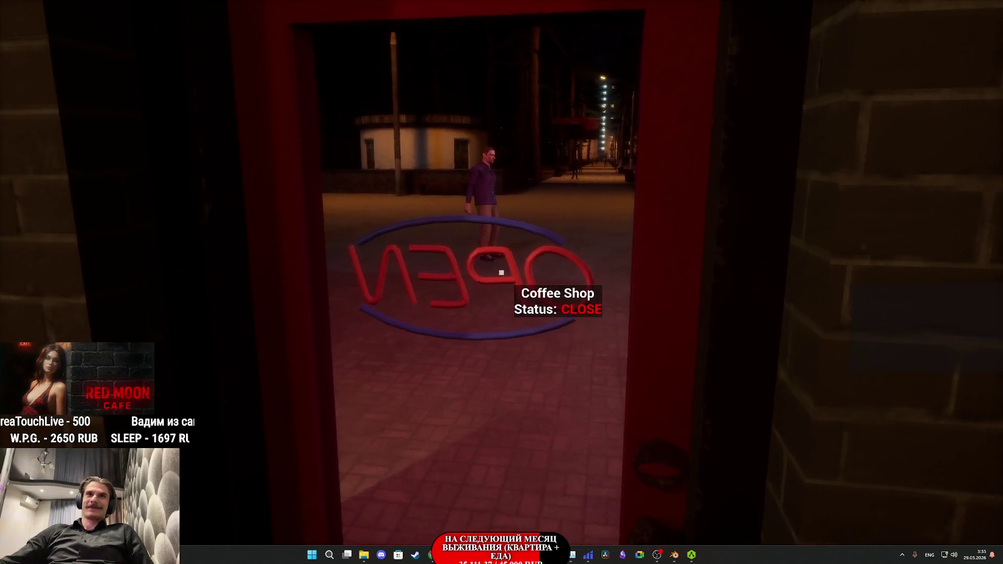
# Step: Set the coffee shop status to OPEN and step out the front door
pyautogui.click(501, 272)
pyautogui.click(501, 272)
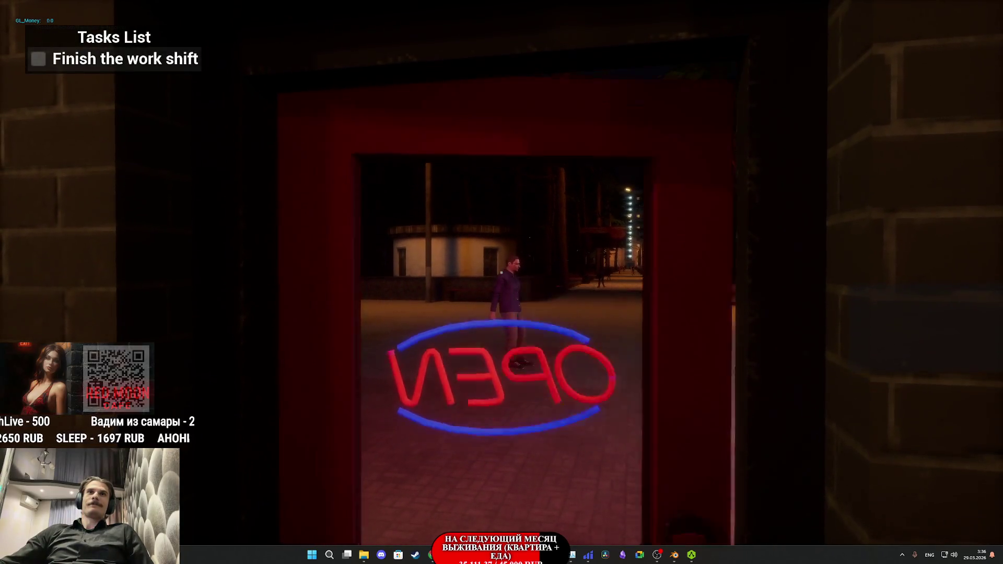
pyautogui.press('w')
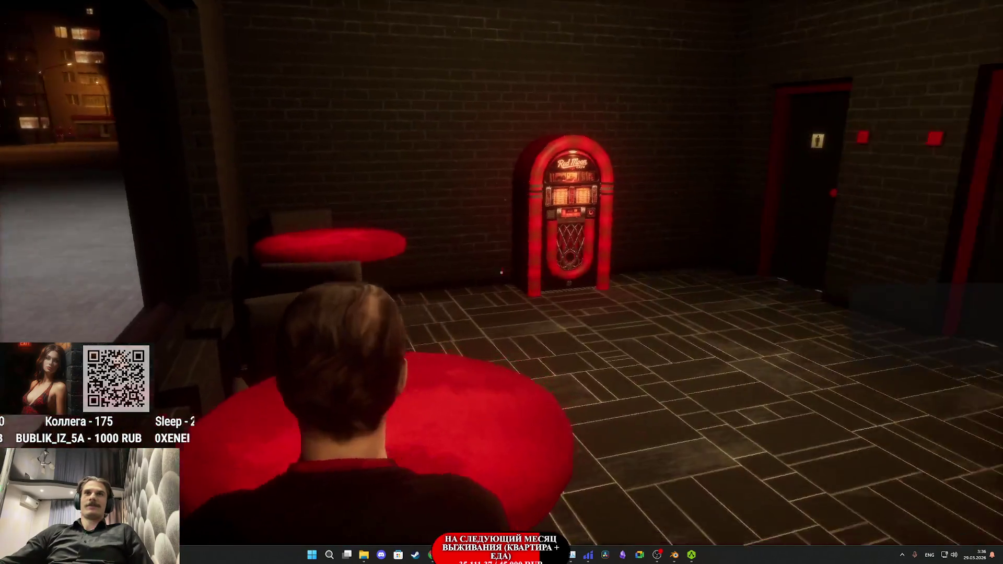
# Step: Switch on the women's restroom light, sit on the toilet, then return to the main hall
pyautogui.press('w')
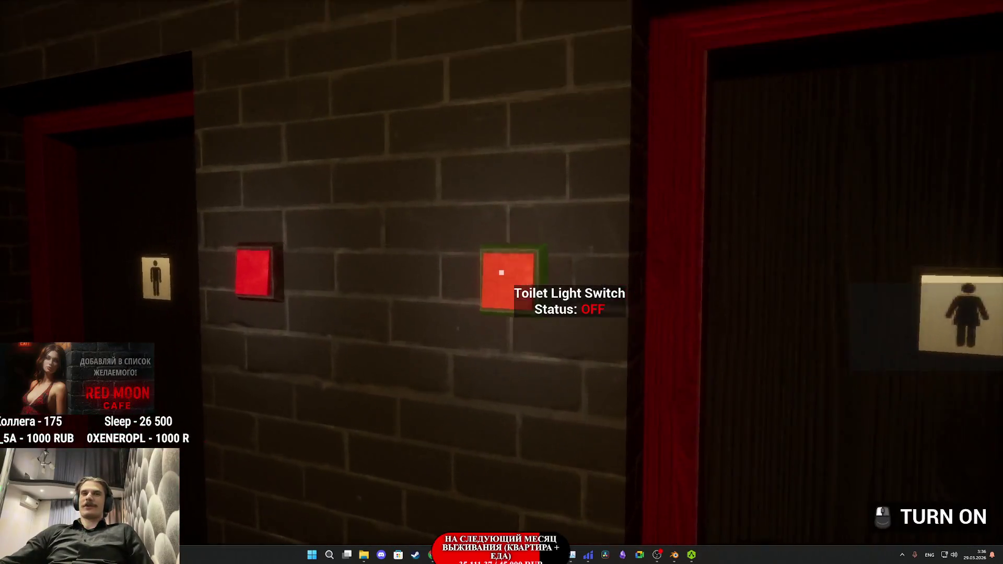
pyautogui.click(501, 272)
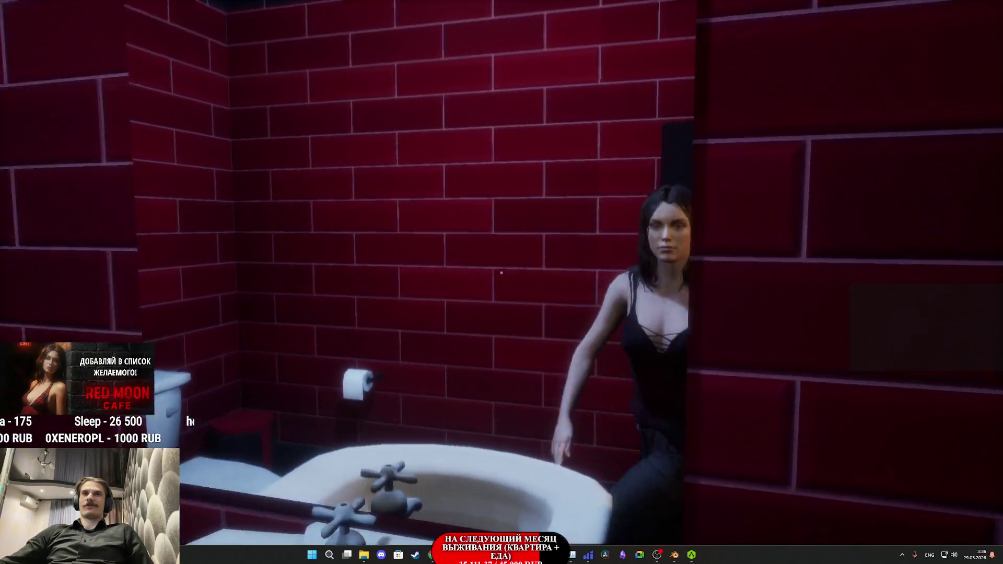
pyautogui.press('w')
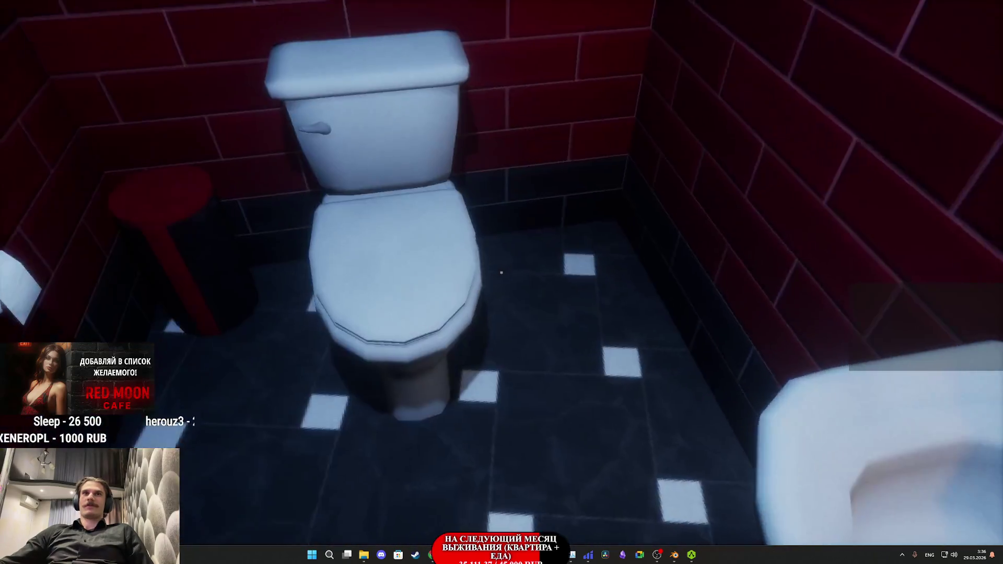
pyautogui.click(500, 272)
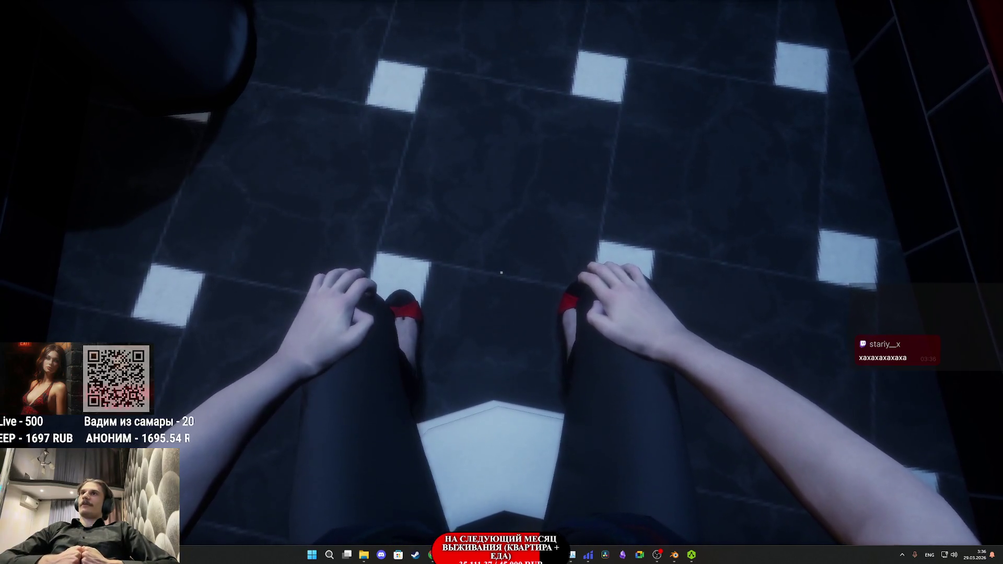
pyautogui.press('w')
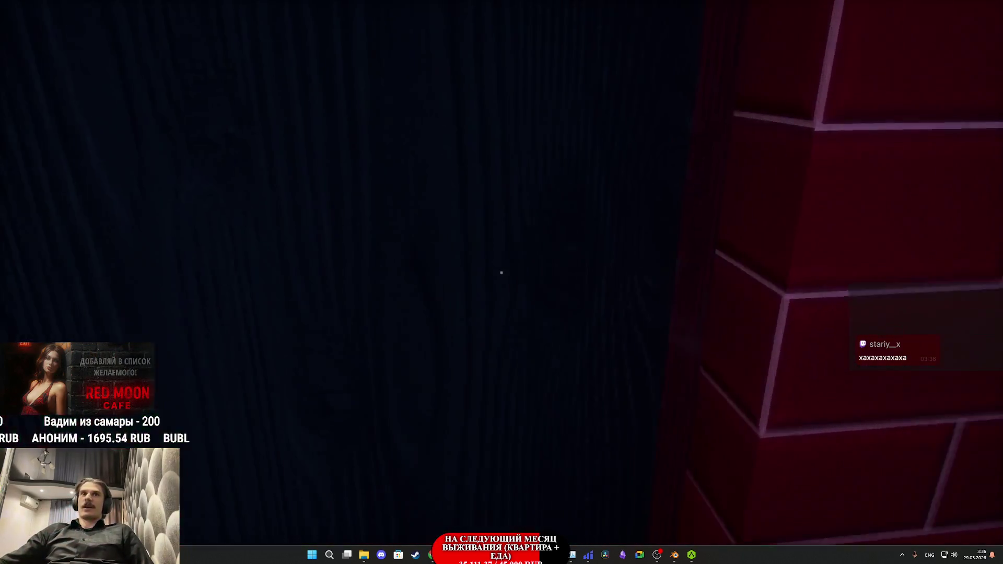
pyautogui.press('e')
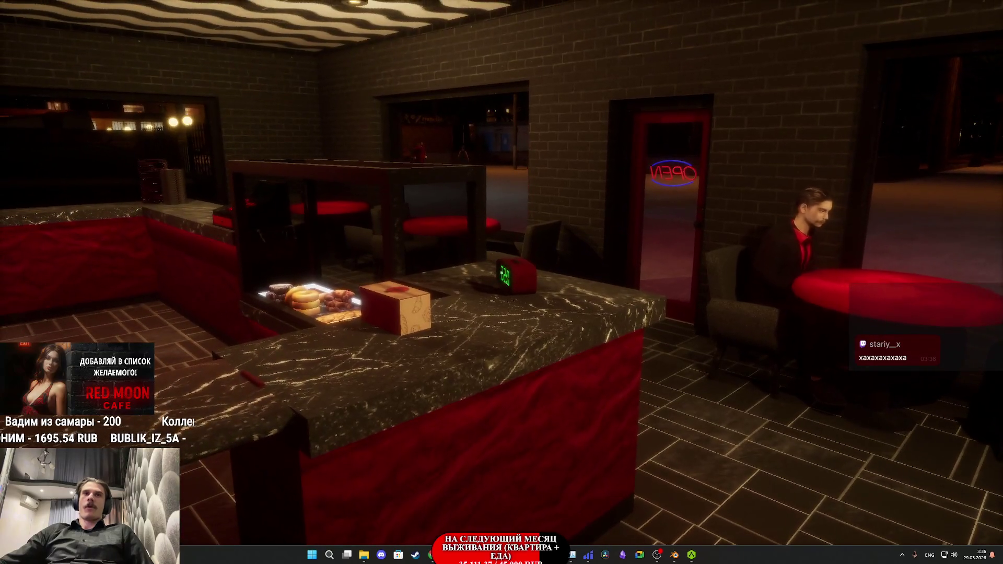
# Step: Place the Nightmare coffee cup on the counter and put the 1000 RUB banknote in the register
pyautogui.press('w')
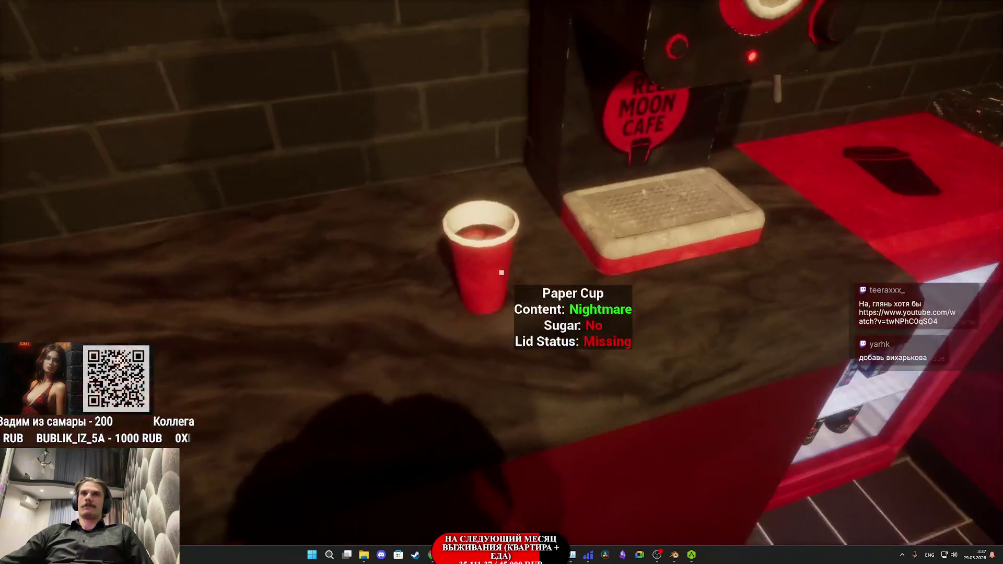
pyautogui.click(502, 272)
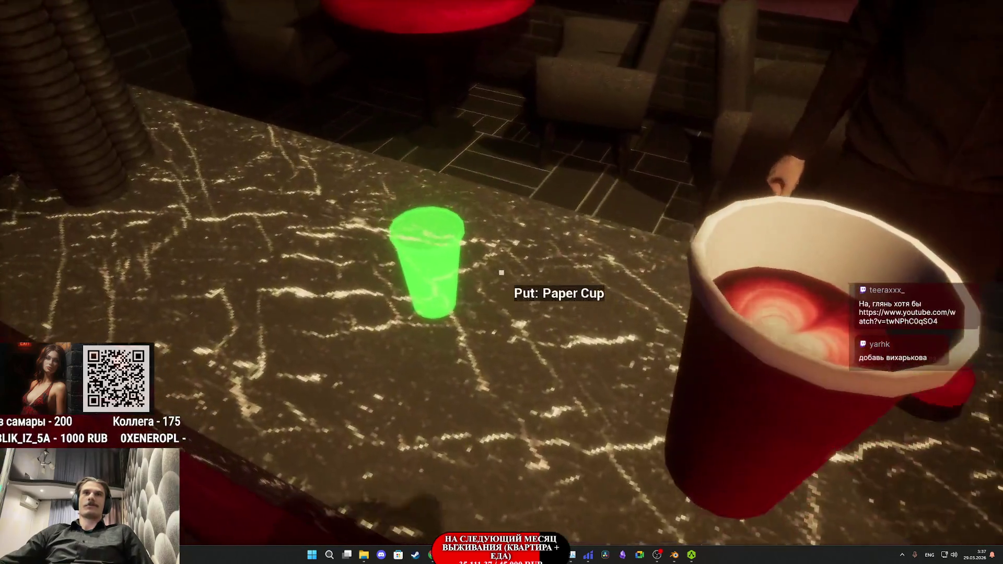
pyautogui.click(501, 272)
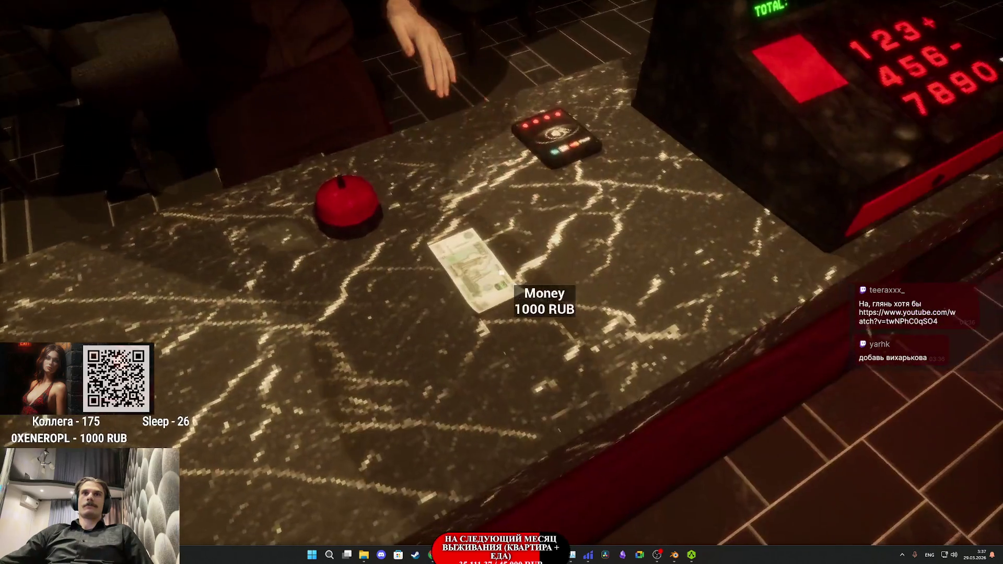
pyautogui.click(501, 272)
pyautogui.click(502, 272)
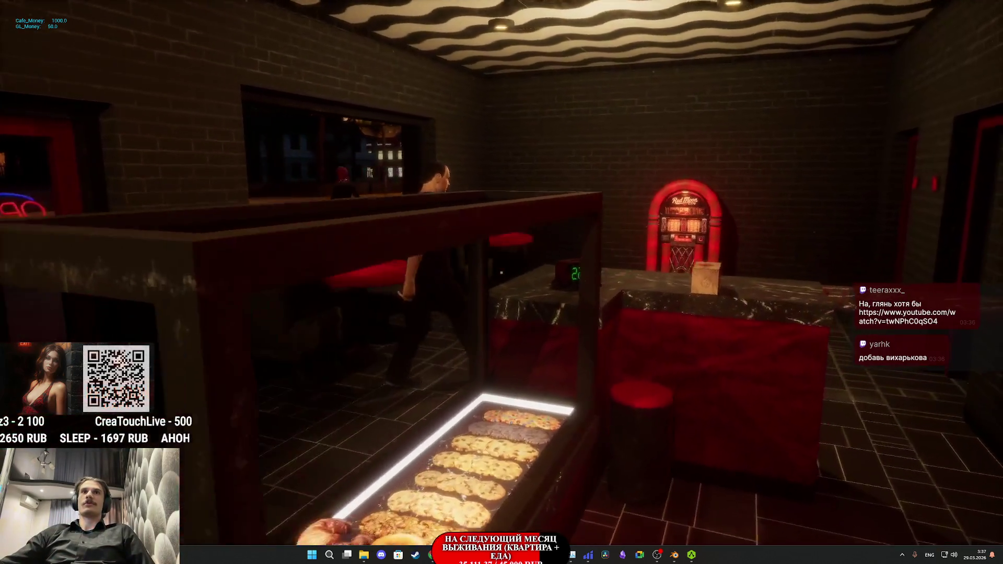
# Step: Walk past the counter and jukebox up to the restroom door
pyautogui.press('w')
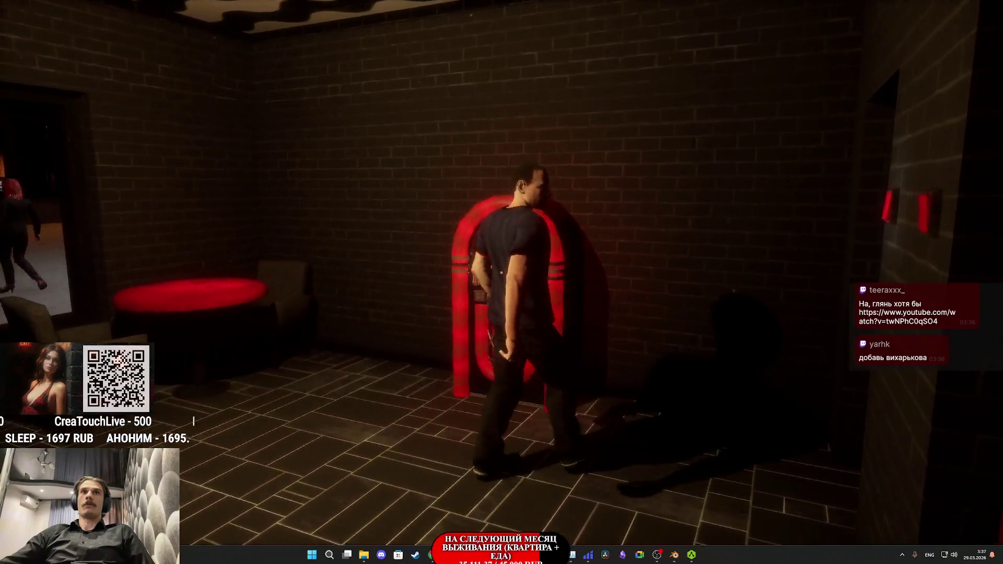
pyautogui.press('w')
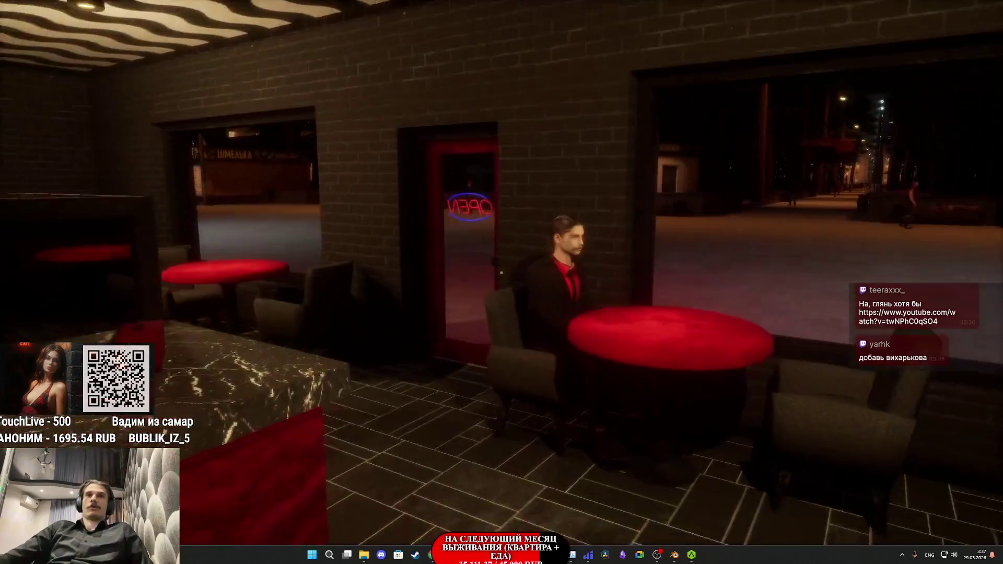
pyautogui.press('w')
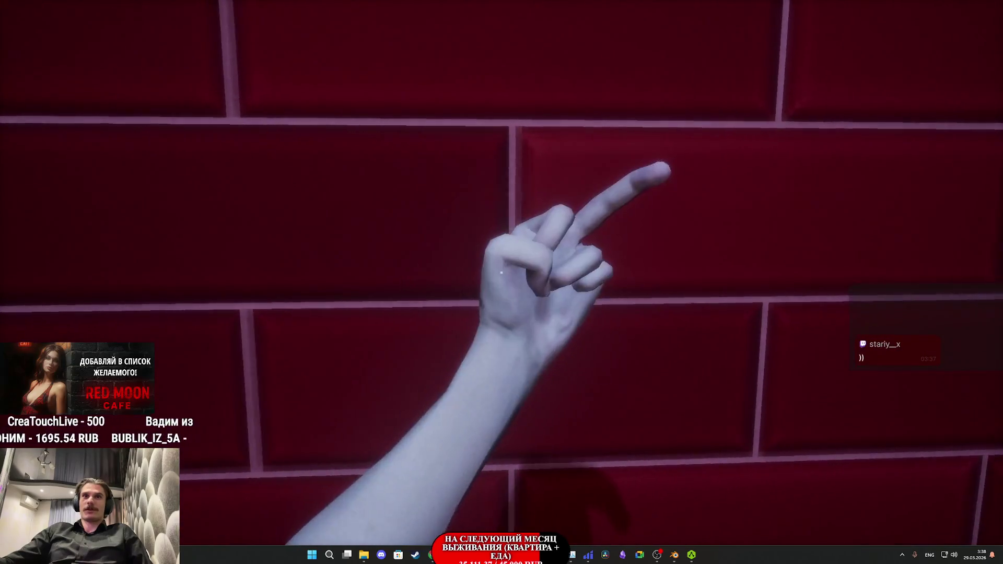
# Step: Walk back along the counter to the register and take the Latte +Sugar 250 RUB order
pyautogui.press('w')
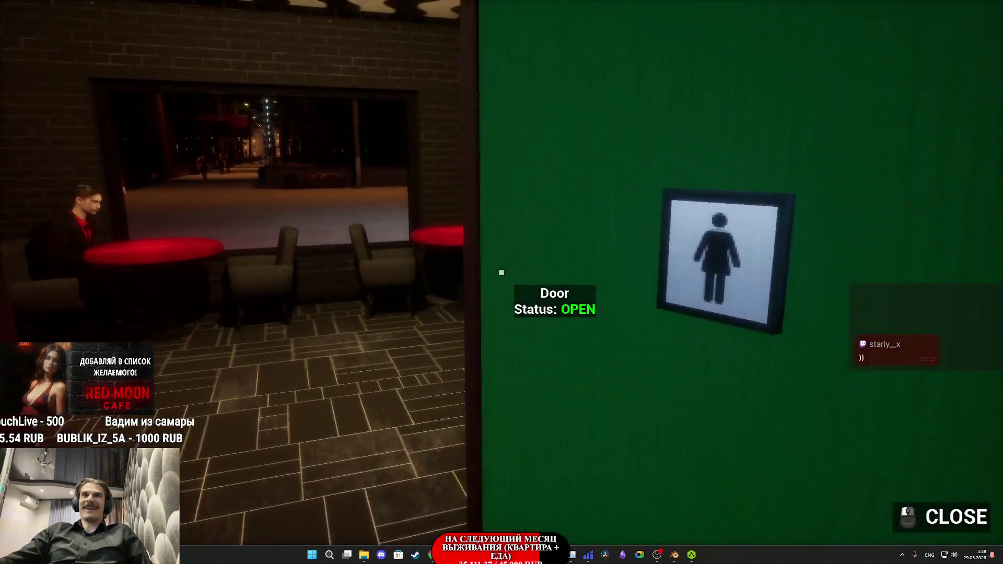
pyautogui.press('w')
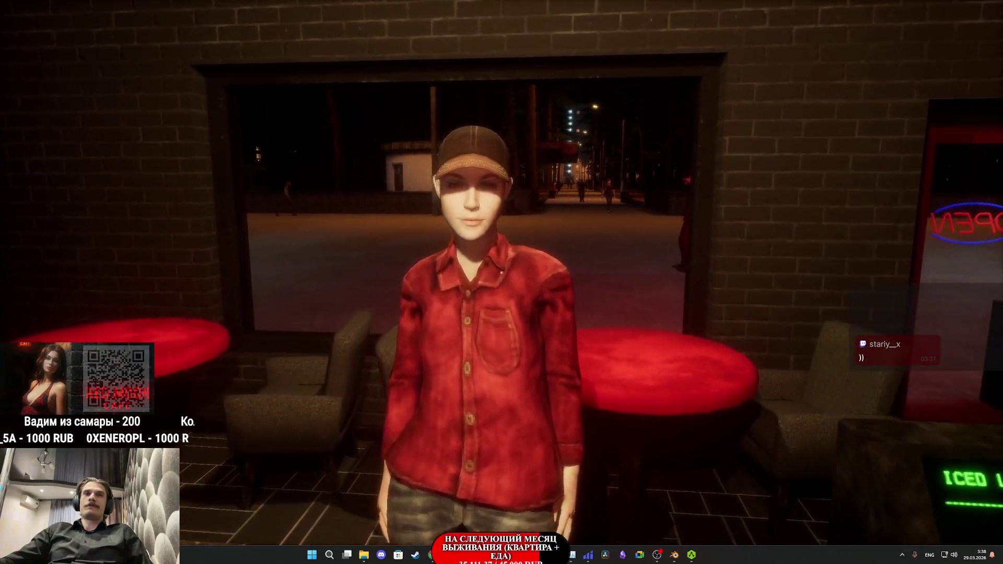
pyautogui.press('w')
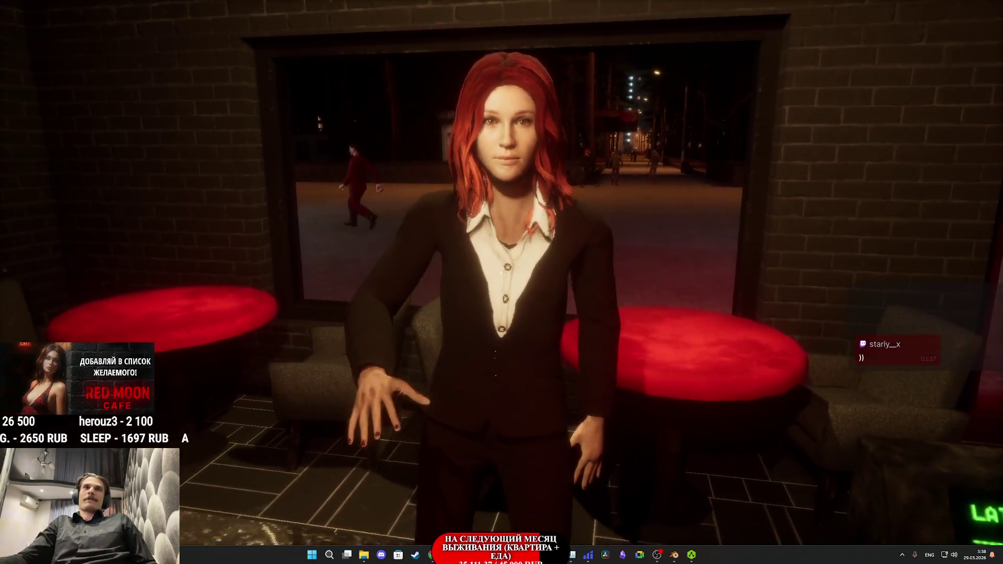
pyautogui.click(501, 272)
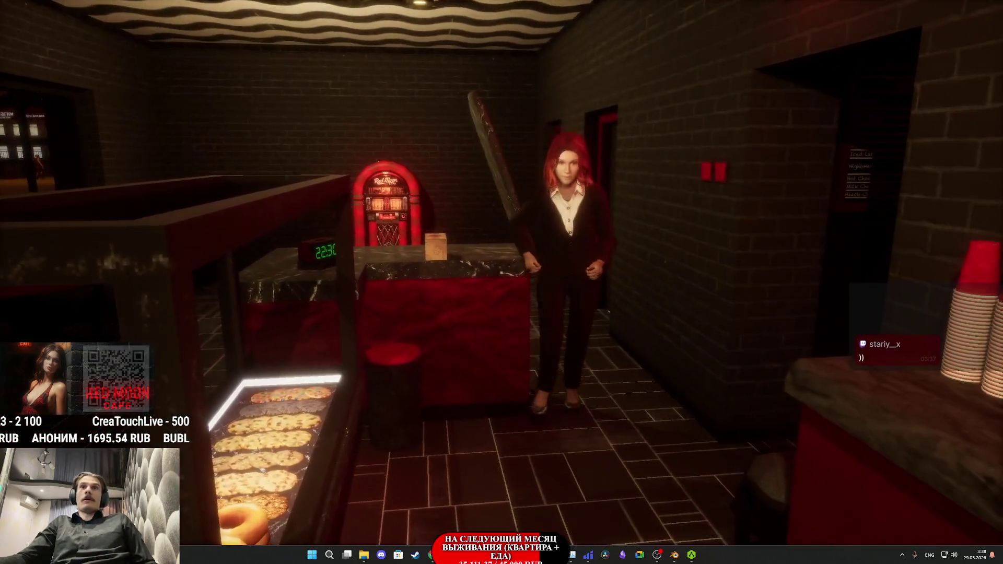
# Step: Interact with the approaching customer, gesture with F, and face the 170 RUB hot chocolate order
pyautogui.click(502, 272)
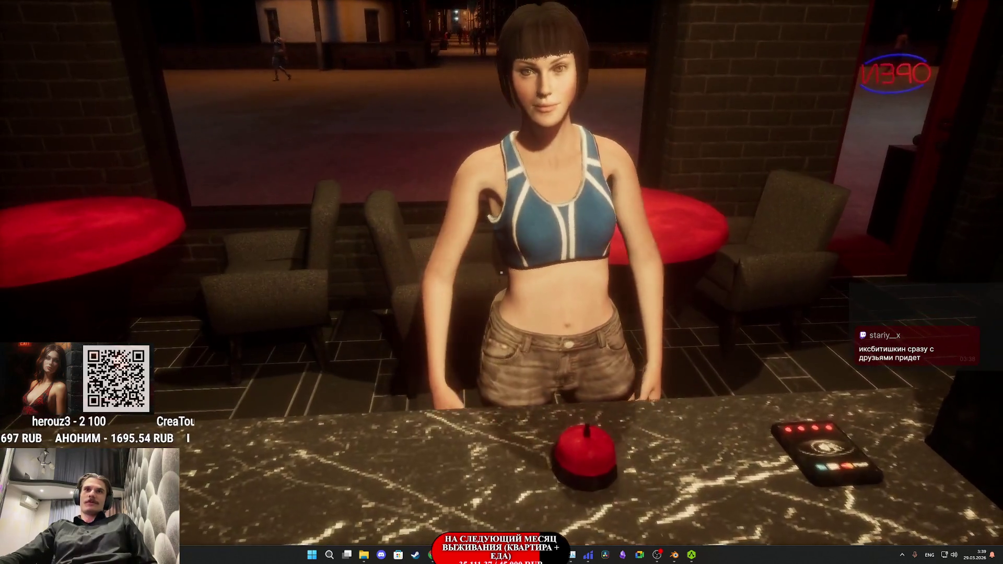
pyautogui.press('f')
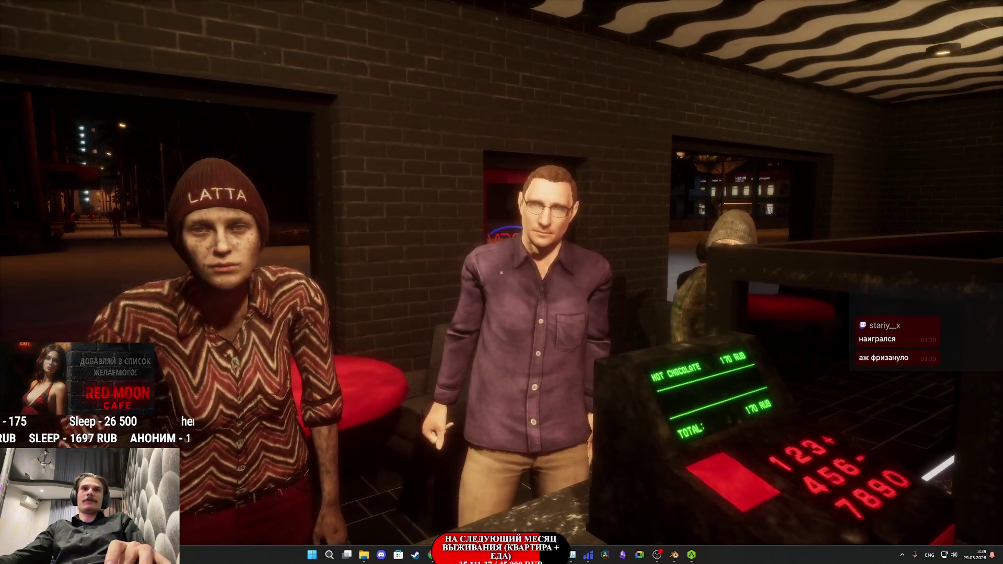
# Step: Screenshot the queued customers with Win+Shift+S, then check the Americano with sugar order at the register
pyautogui.press('super+shift+s')
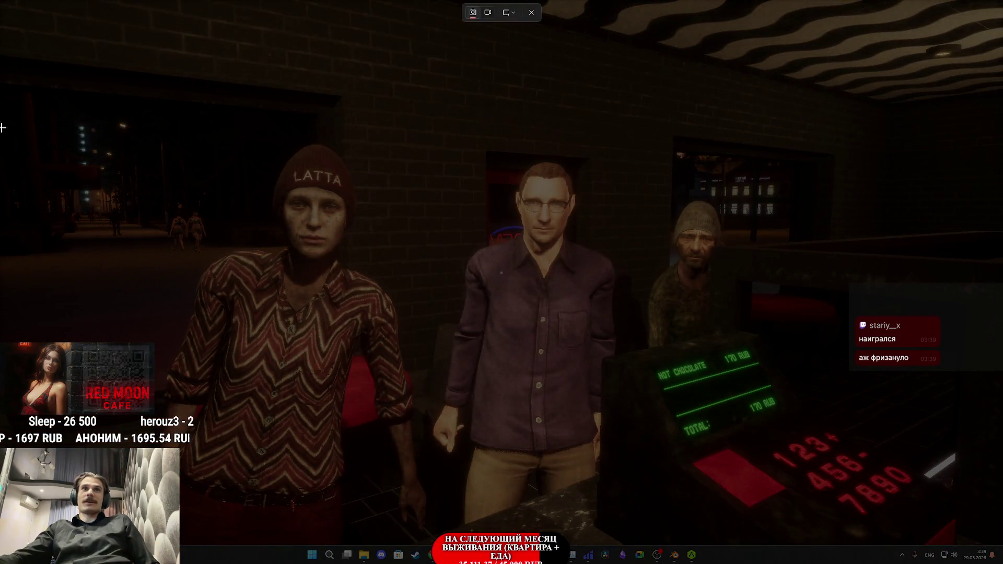
pyautogui.moveTo(123, 109)
pyautogui.mouseDown()
pyautogui.moveTo(503, 253)
pyautogui.moveTo(624, 418)
pyautogui.moveTo(794, 458)
pyautogui.moveTo(807, 485)
pyautogui.mouseUp()
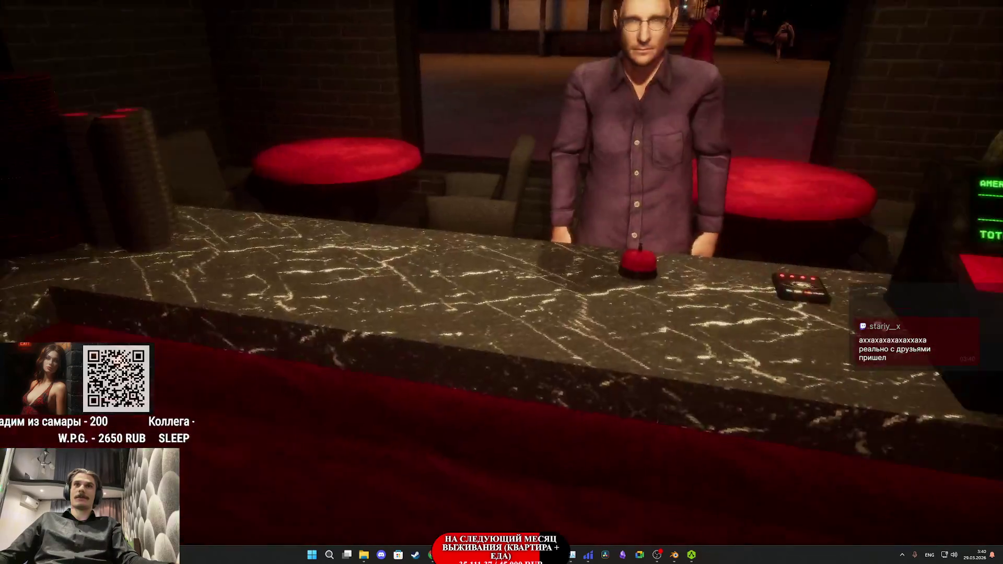
pyautogui.press('e')
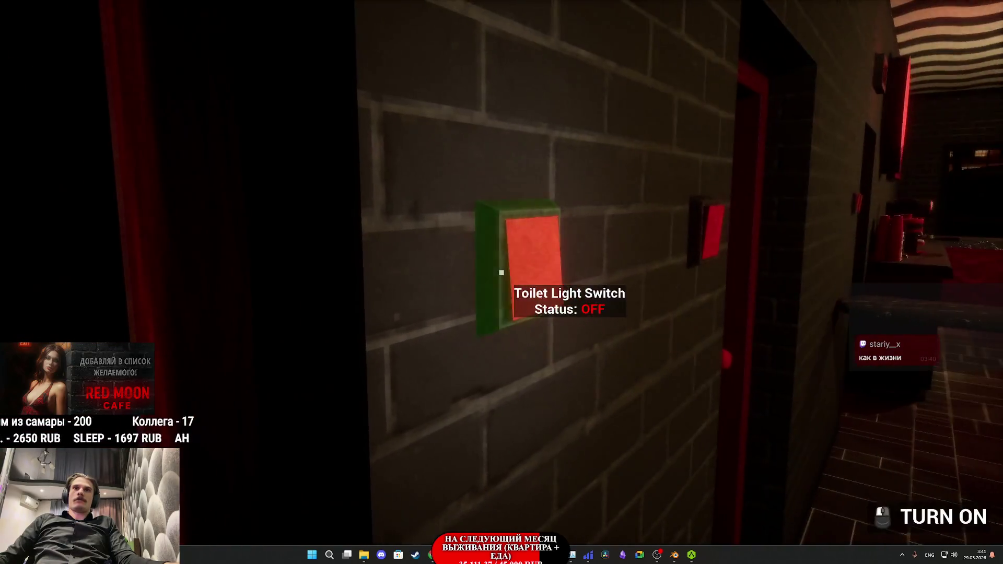
# Step: Switch on the storeroom light, take a coffee can from the shelf, and fill the grinder
pyautogui.click(502, 272)
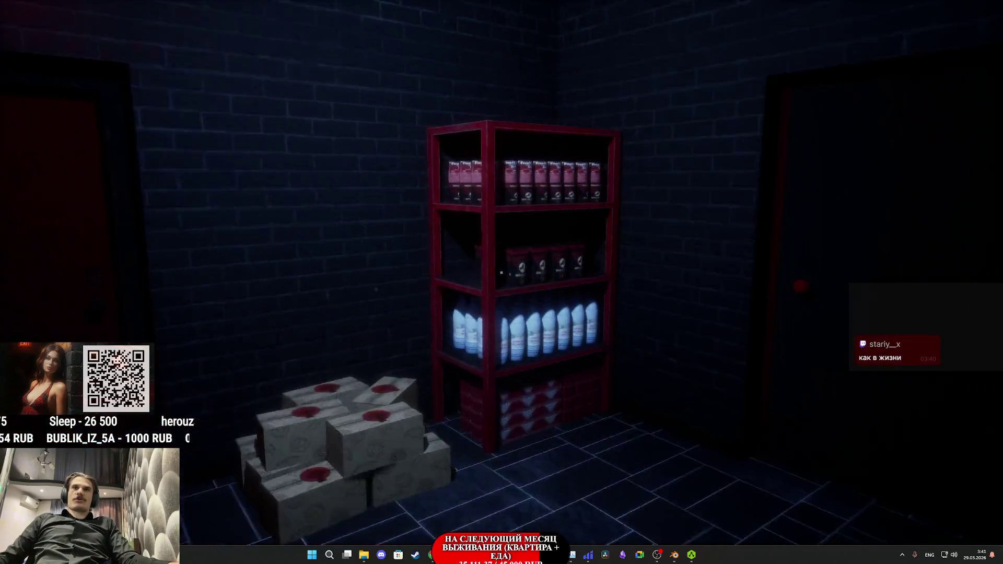
pyautogui.click(501, 273)
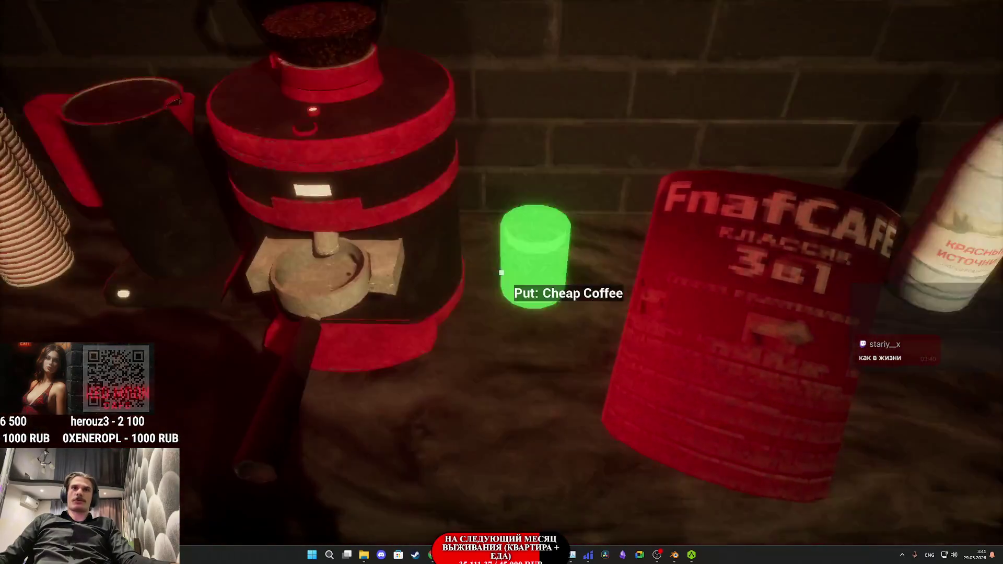
pyautogui.click(501, 273)
# Step: Check the inventory, then attach the filled portafilter to the coffee machine
pyautogui.press('Tab')
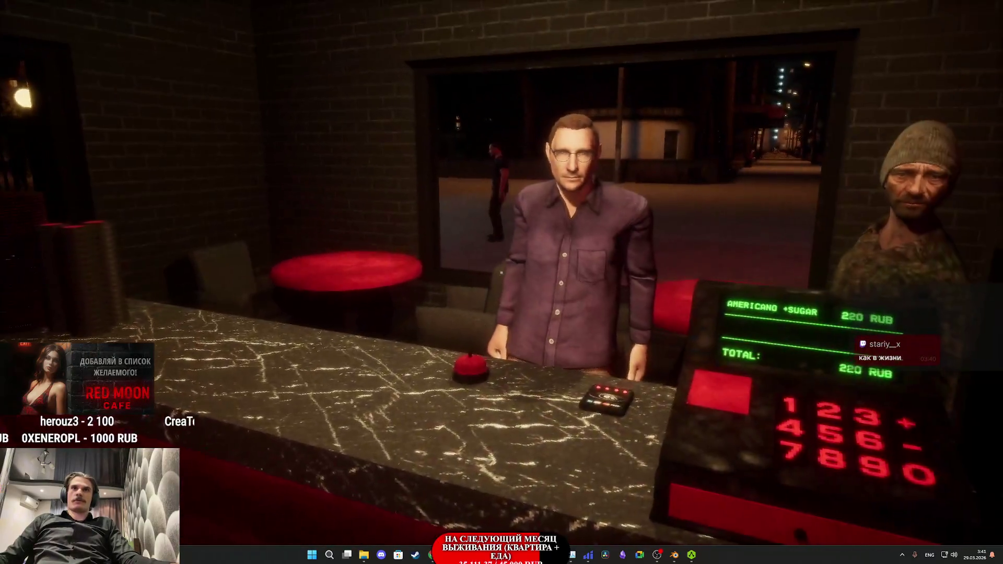
pyautogui.click(528, 460)
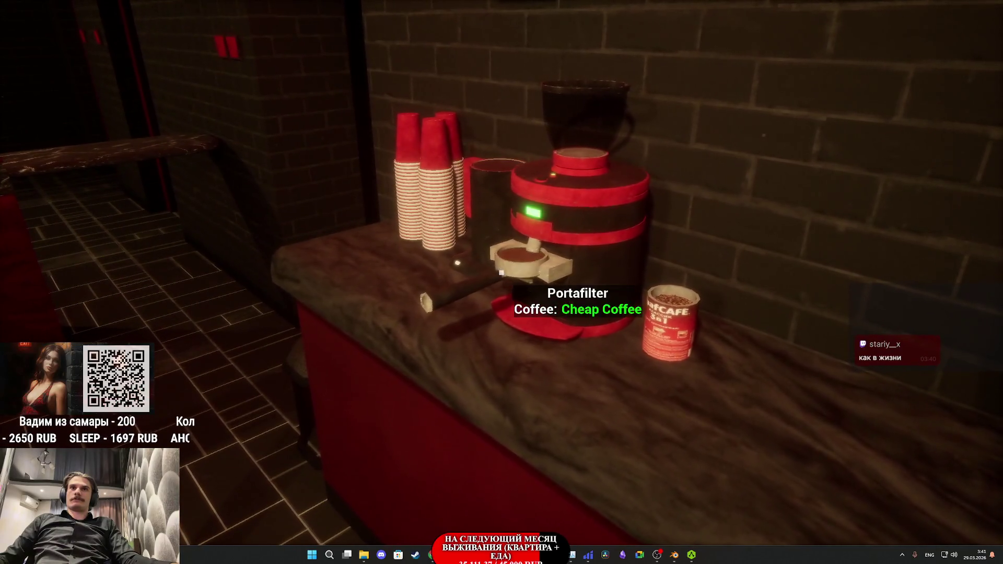
pyautogui.click(501, 272)
pyautogui.click(502, 272)
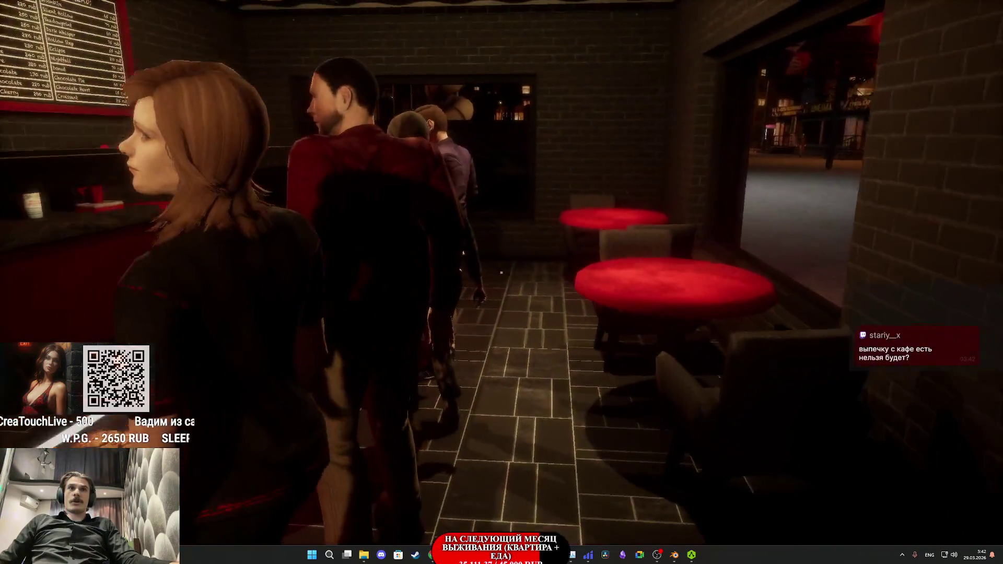
pyautogui.press('F5')
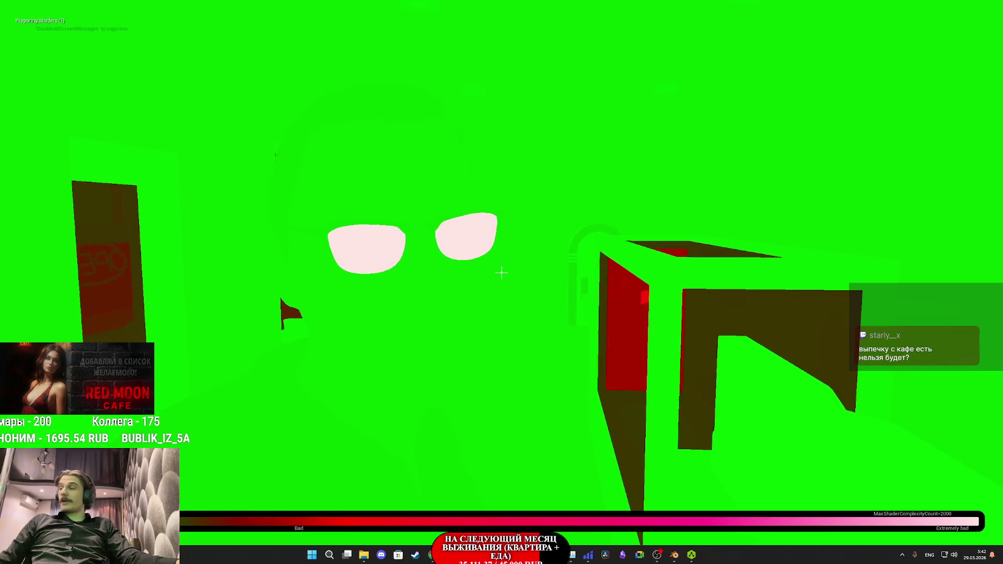
pyautogui.press('F3')
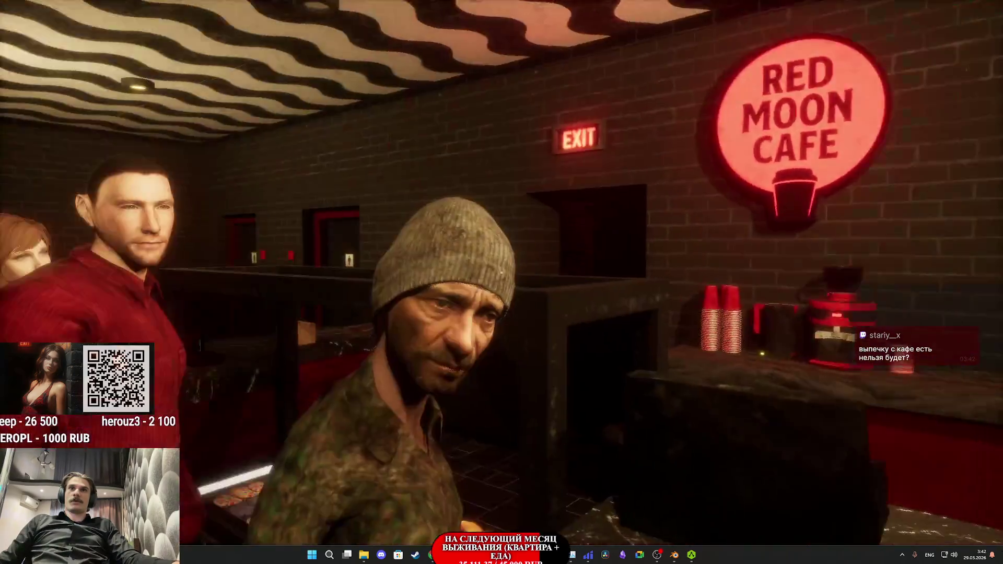
# Step: Walk to the women's restroom door and back to the grinder behind the counter
pyautogui.press('w')
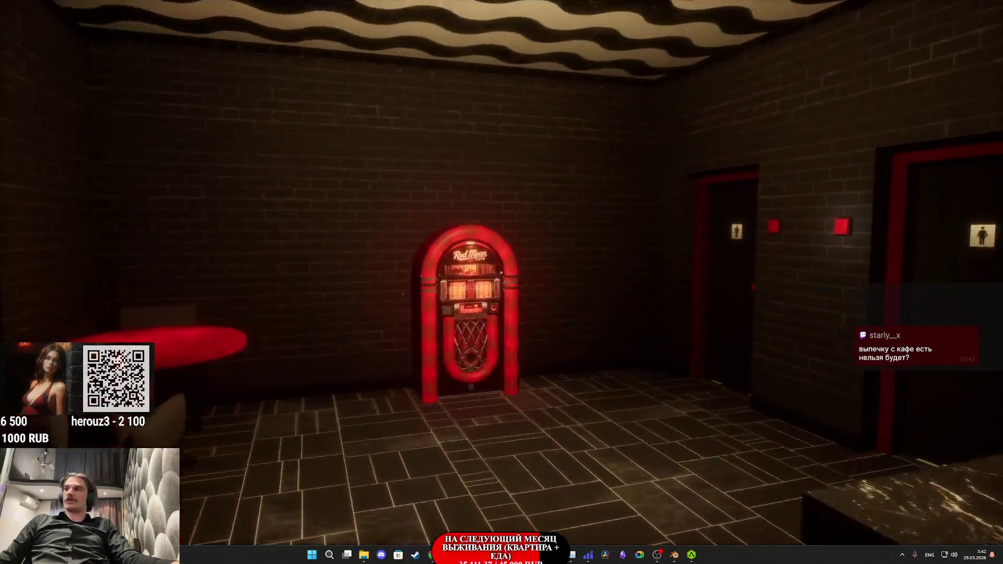
pyautogui.press('w')
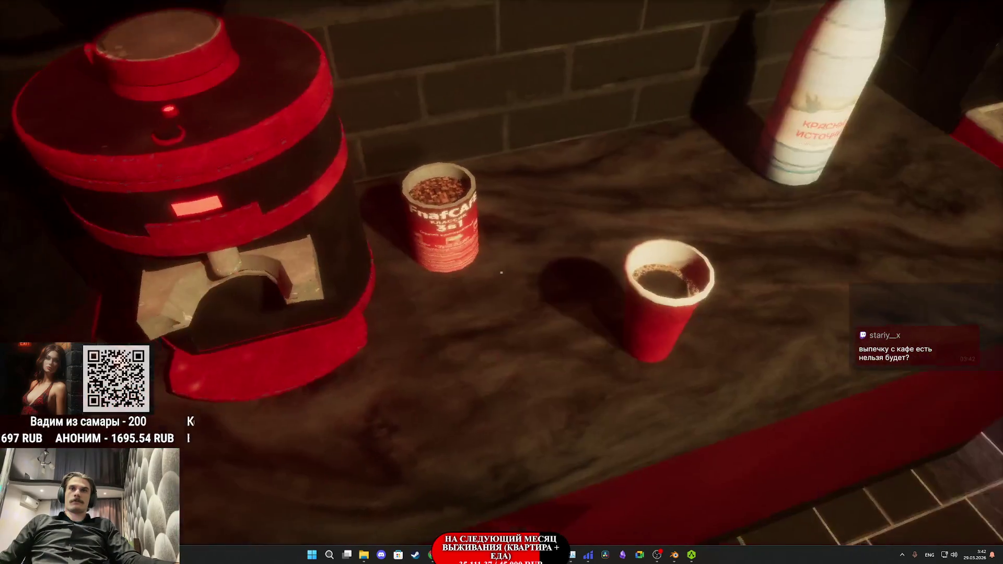
# Step: Place the coffee cup on the customer's counter and grab a Red Moon Cafe lid
pyautogui.click(502, 272)
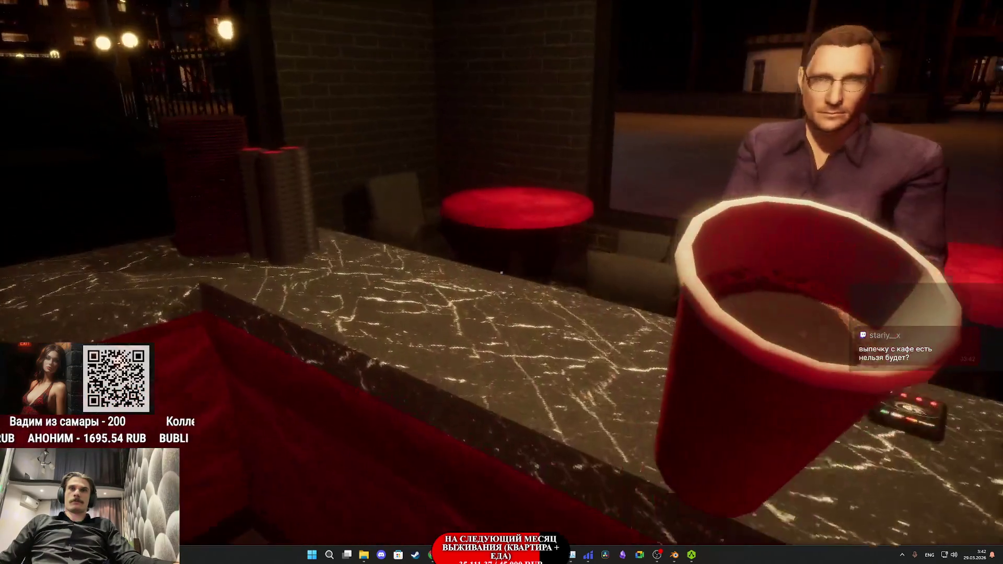
pyautogui.click(501, 272)
pyautogui.click(501, 272)
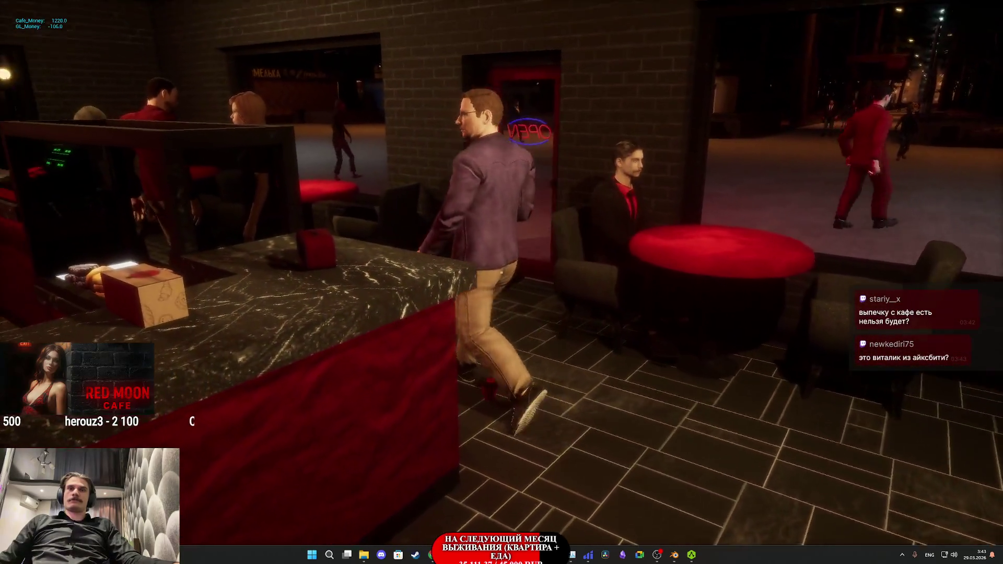
# Step: Walk to the register, sit in the free armchair, then grab a donut from the pastry display
pyautogui.press('w')
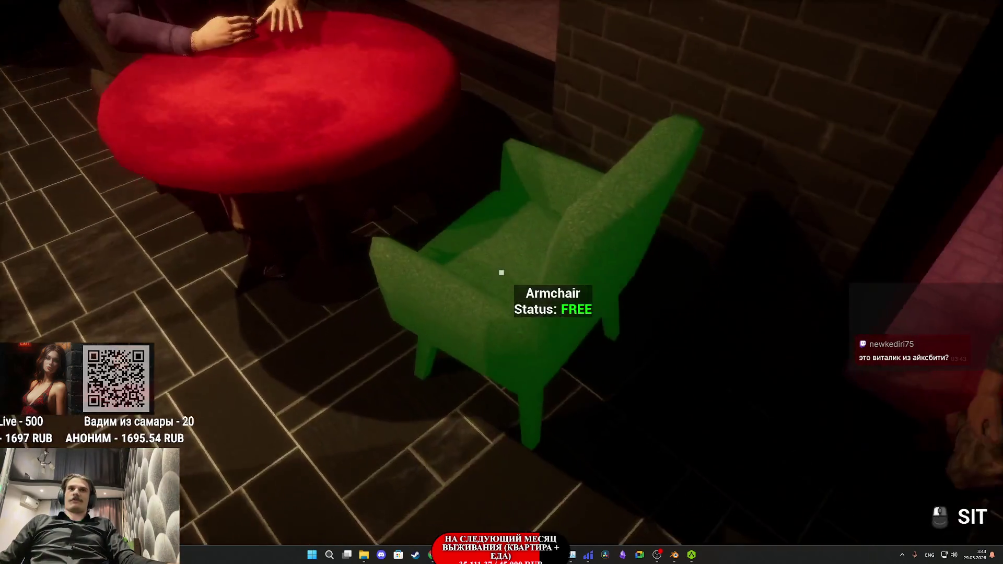
pyautogui.press('f')
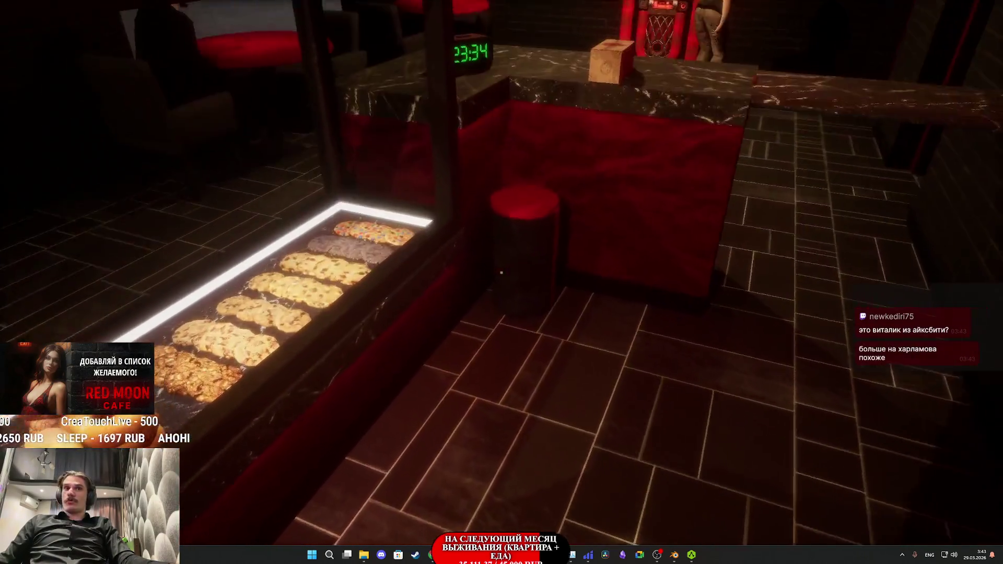
pyautogui.click(502, 272)
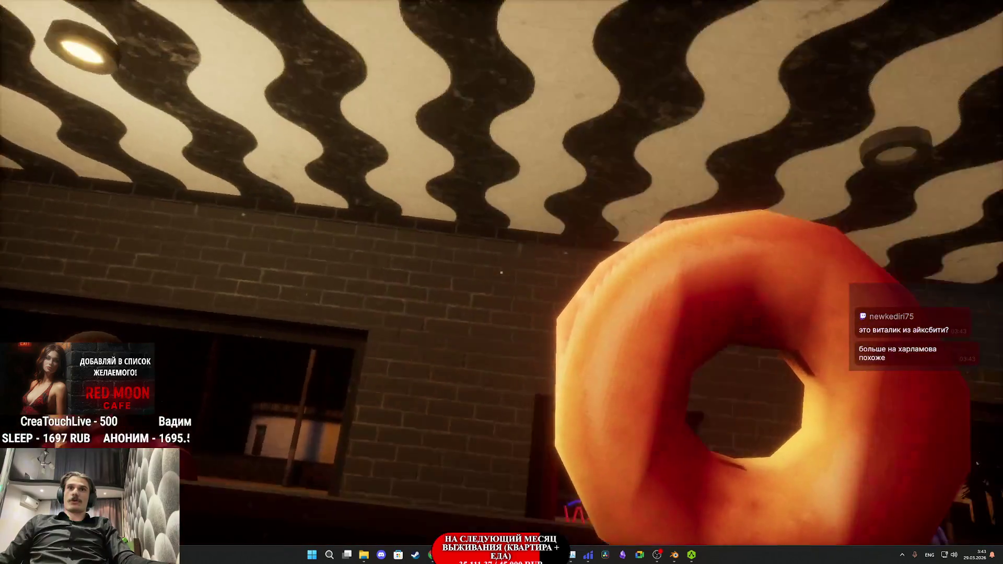
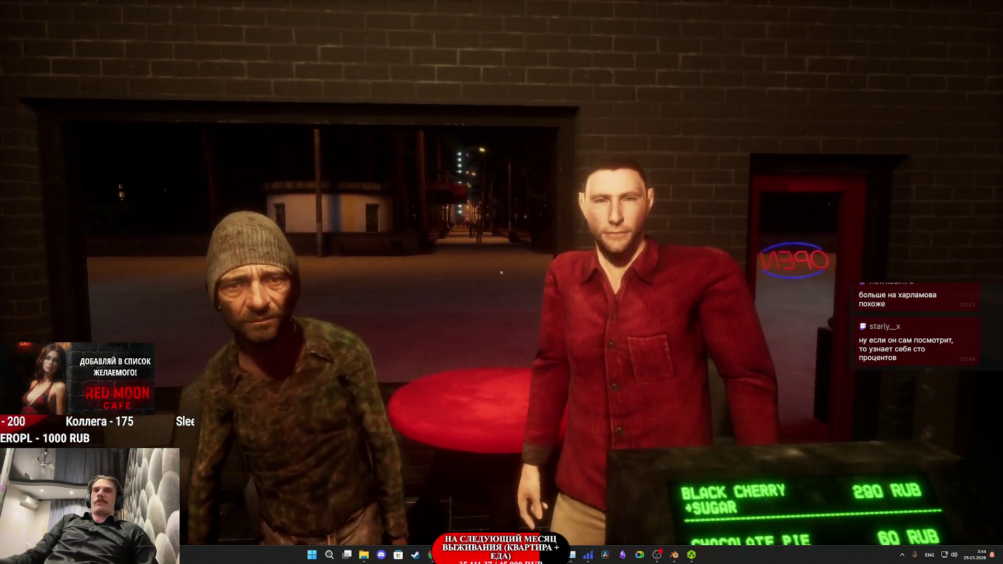
# Step: Serve the red-shirt customer at the cash register, ringing up their 350 RUB order
pyautogui.click(501, 272)
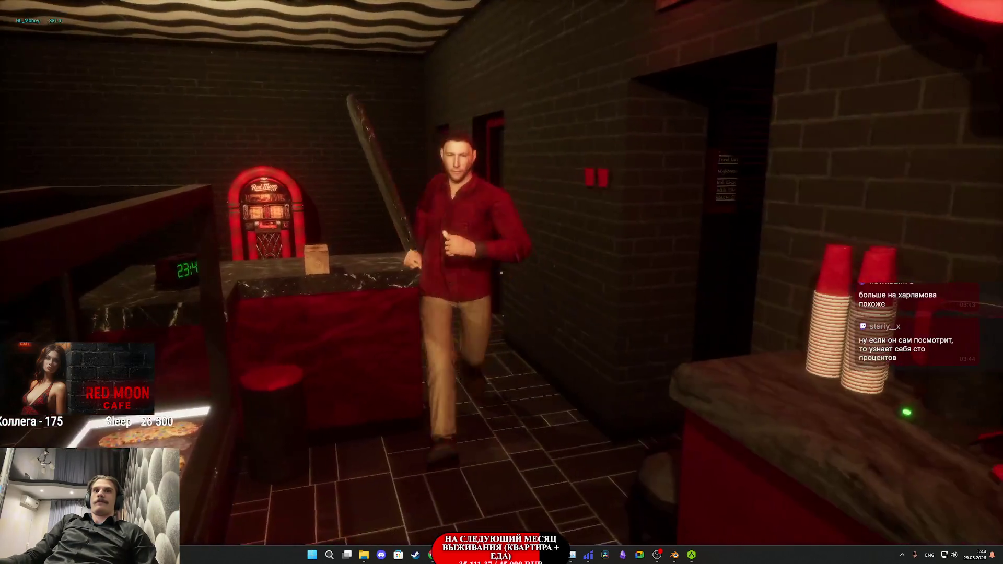
pyautogui.click(501, 272)
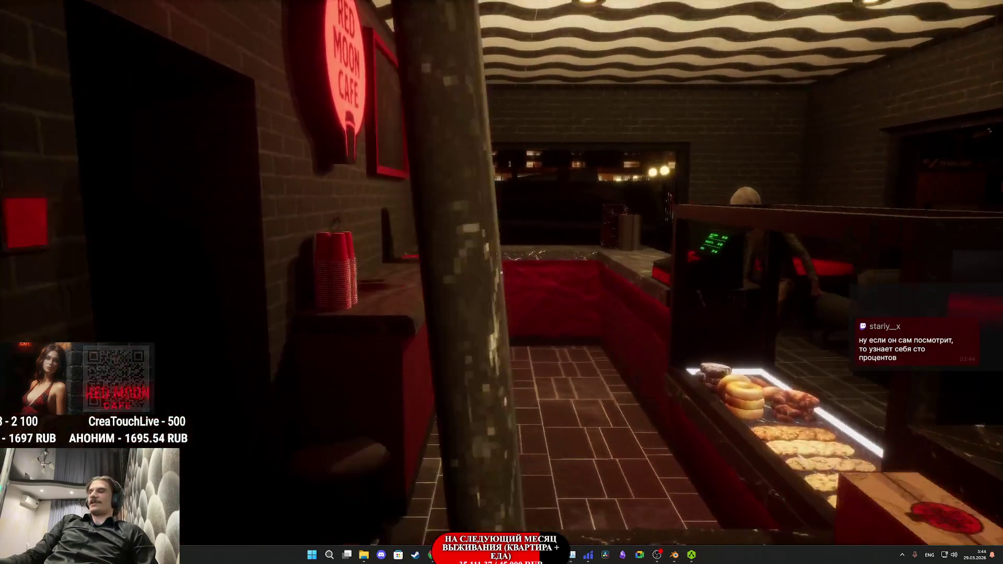
pyautogui.press('w')
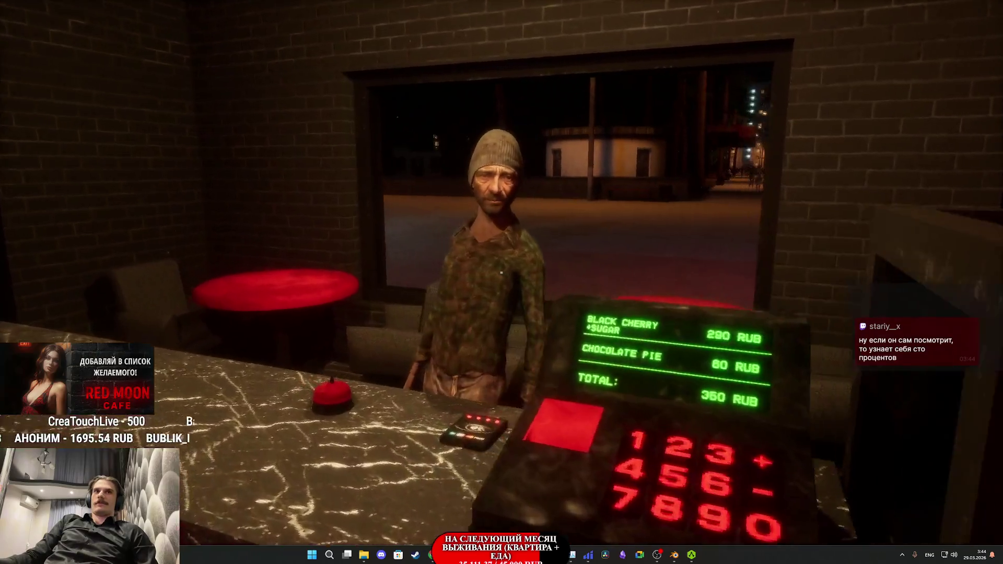
pyautogui.click(502, 272)
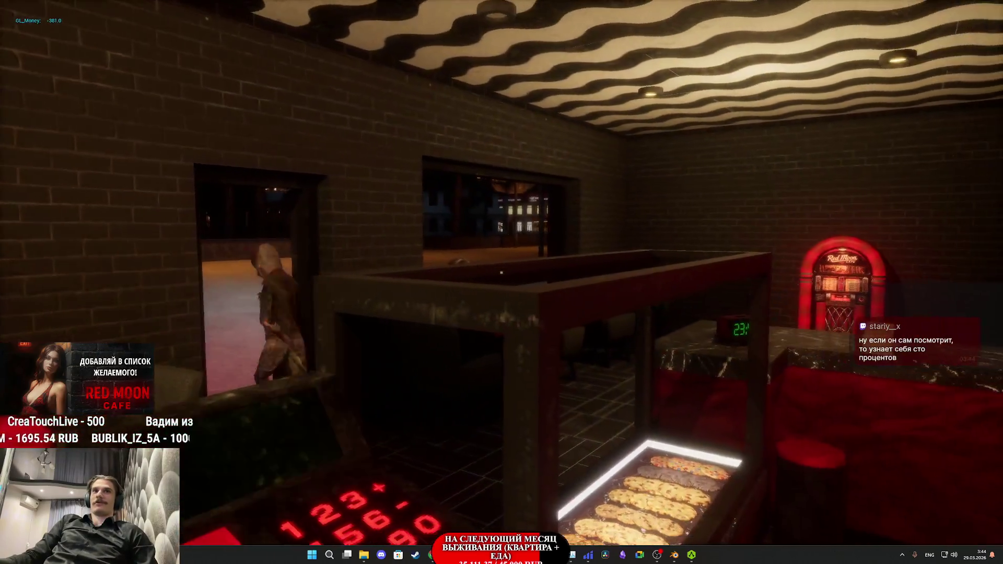
pyautogui.press('s')
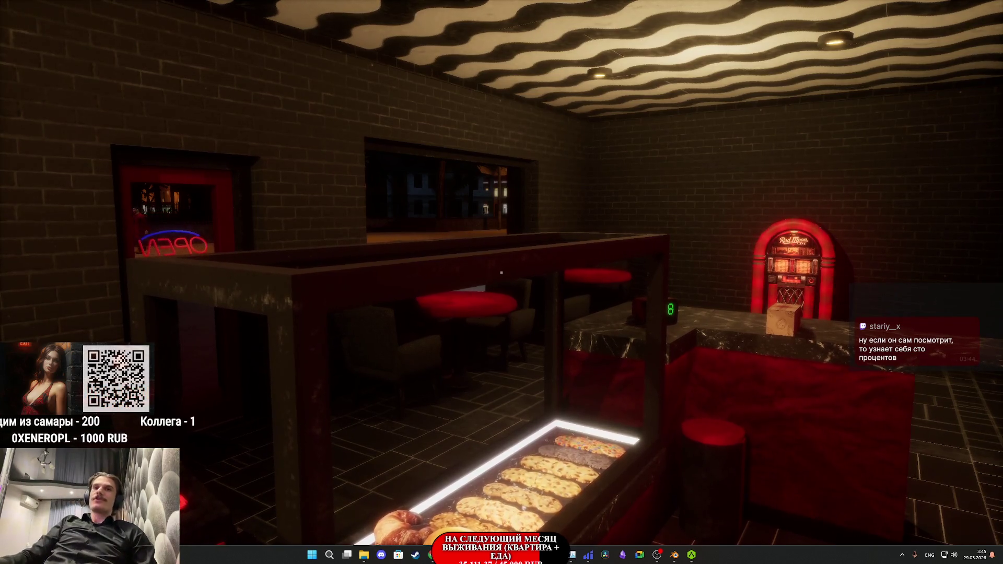
# Step: Walk past the counter to the jukebox and sit down at the window table
pyautogui.press('w')
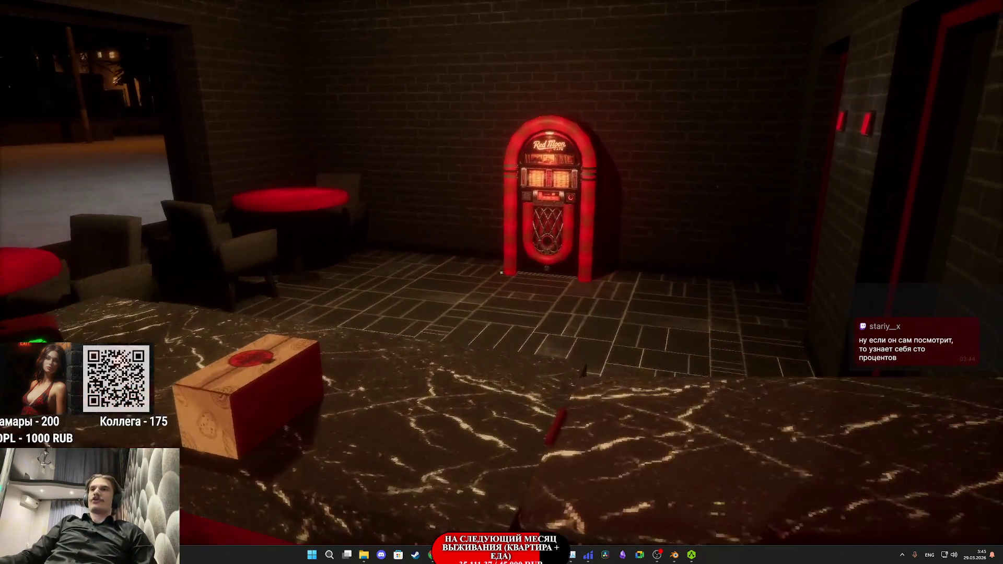
pyautogui.press('w')
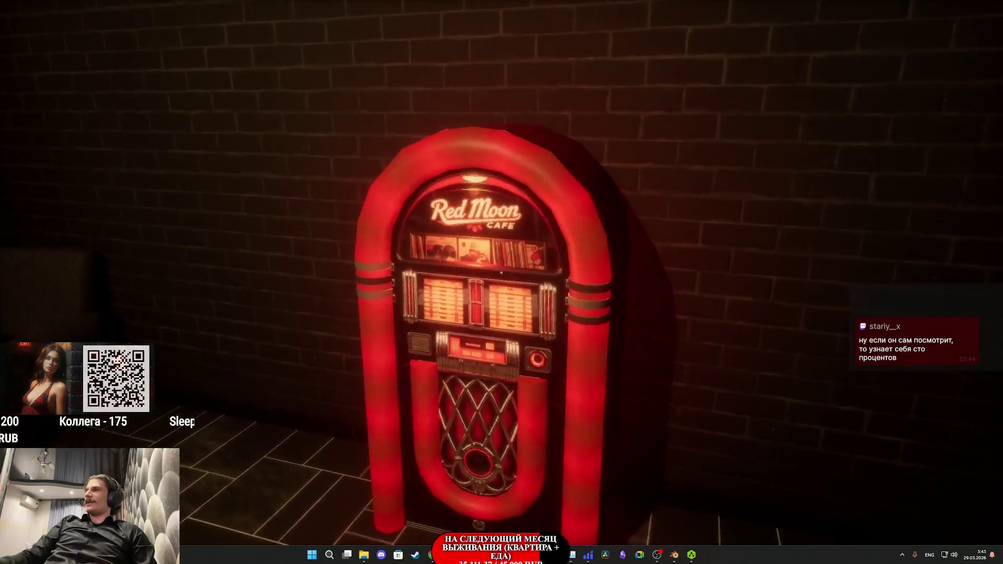
pyautogui.moveTo(502, 272)
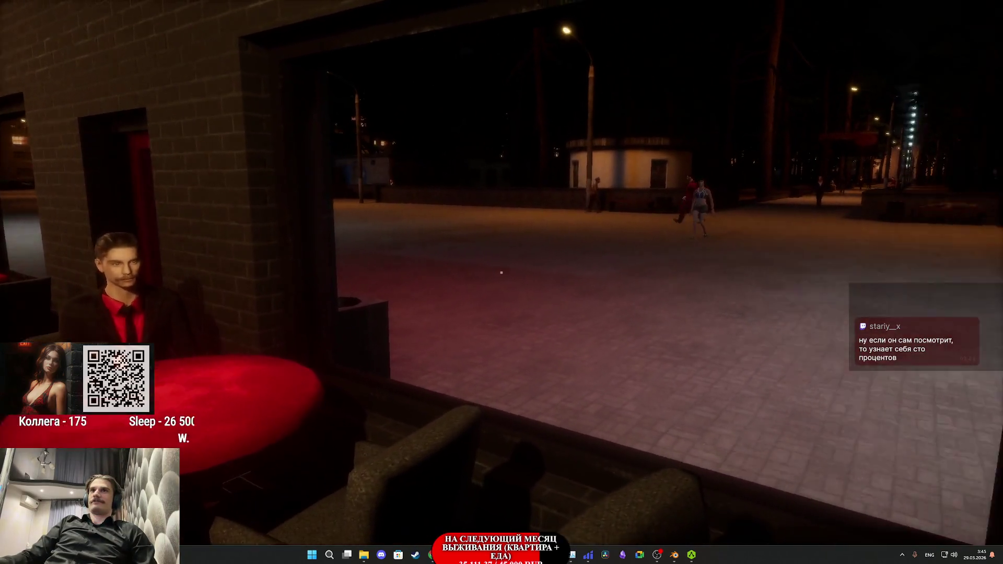
pyautogui.press('f')
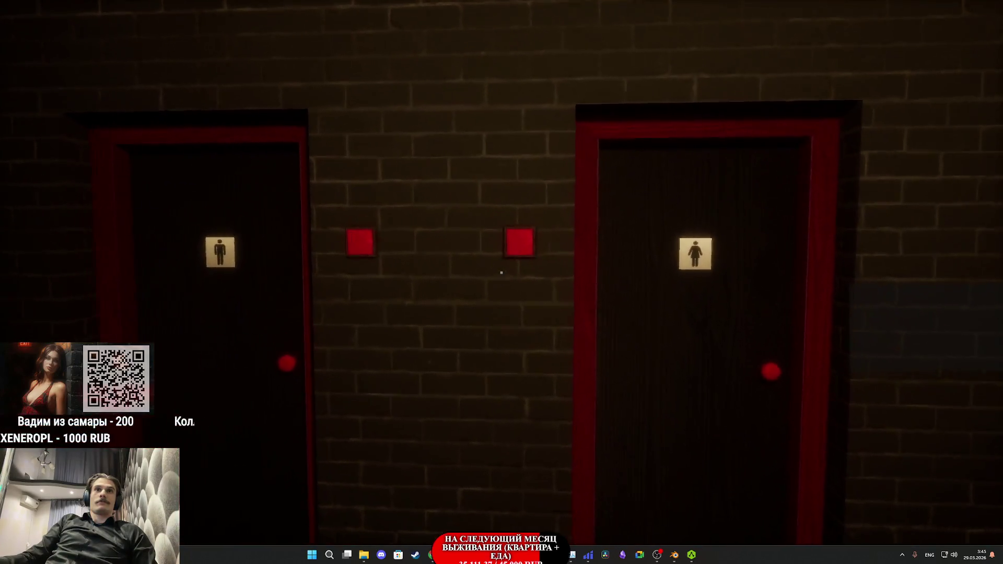
# Step: Check the toilet light switch, exit the play-test and save the Glass material
pyautogui.press('w')
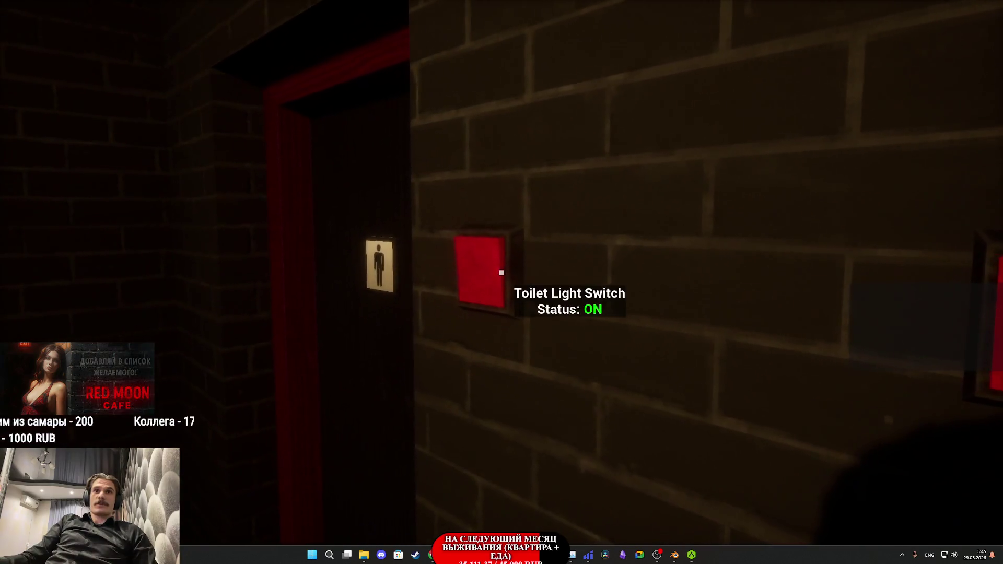
pyautogui.hotkey('alt', 'Tab')
pyautogui.hotkey('ctrl', 's')
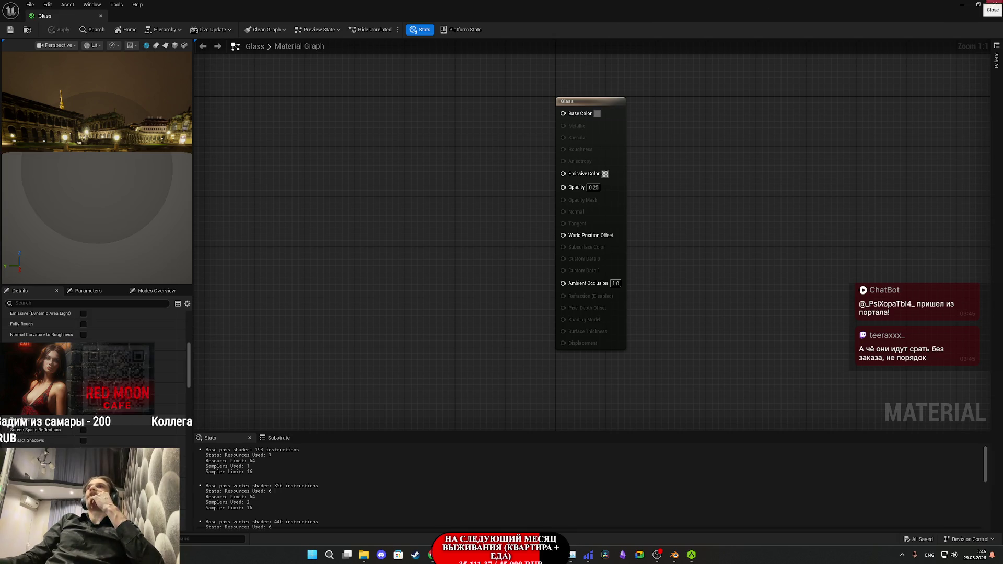
# Step: Close the Glass material editor, frame CS_N1_01, and preview the IXBT_1 skeletal mesh
pyautogui.click(995, 4)
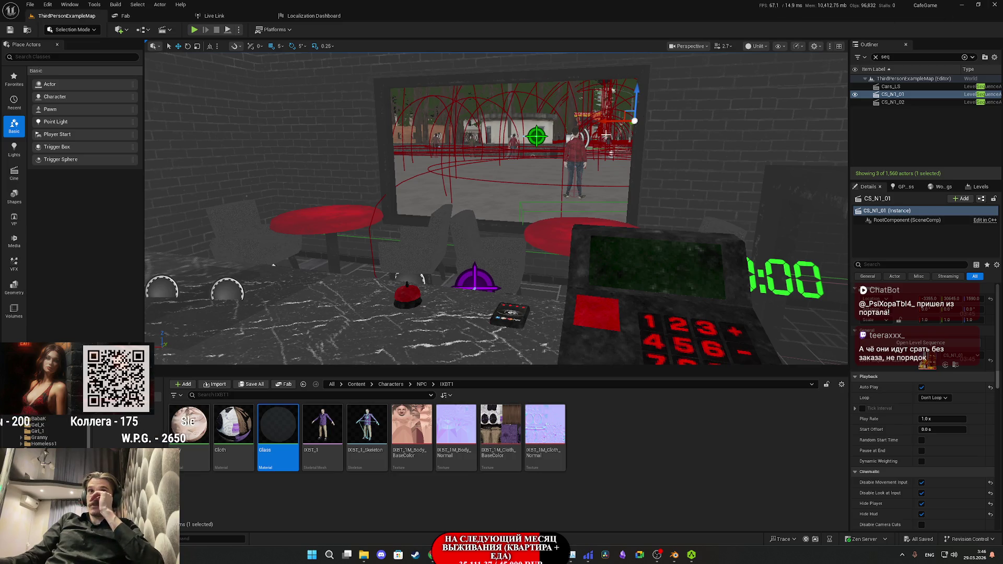
pyautogui.press('f')
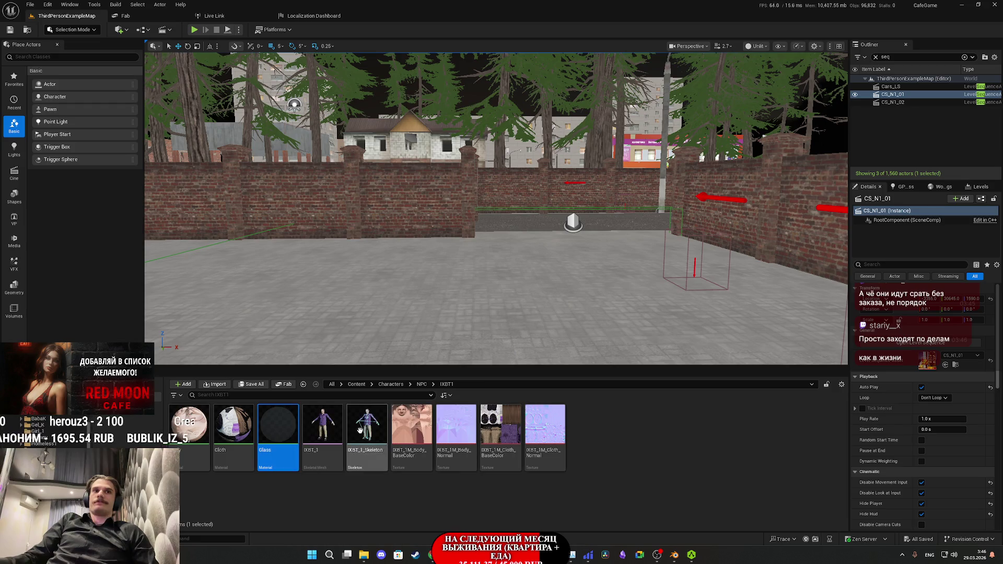
pyautogui.doubleClick(325, 430)
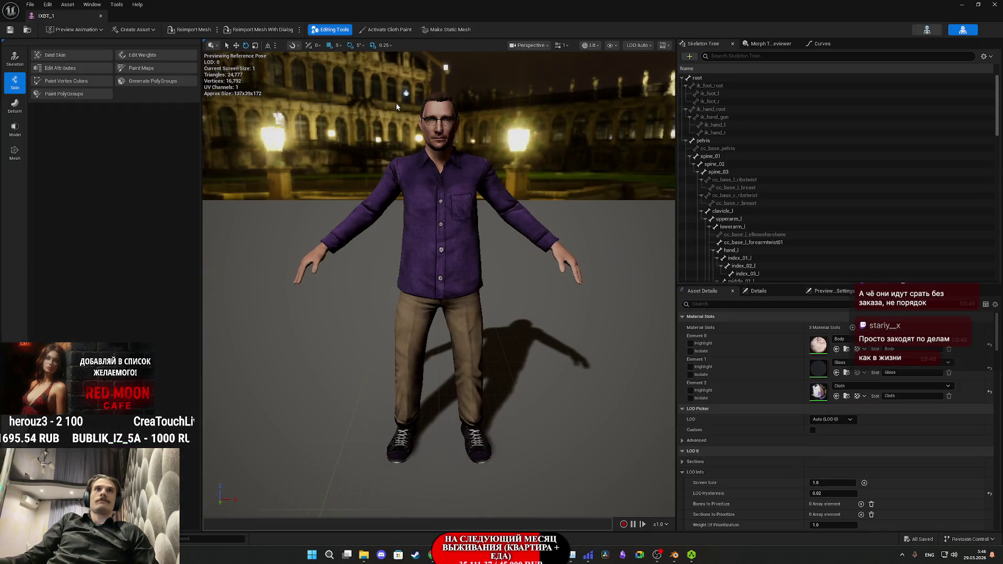
pyautogui.click(995, 5)
# Step: Place IXBT_1 in the level before the brick wall and frame its full body
pyautogui.moveTo(323, 434)
pyautogui.mouseDown()
pyautogui.moveTo(387, 393)
pyautogui.moveTo(398, 274)
pyautogui.moveTo(414, 275)
pyautogui.mouseUp()
pyautogui.press('f')
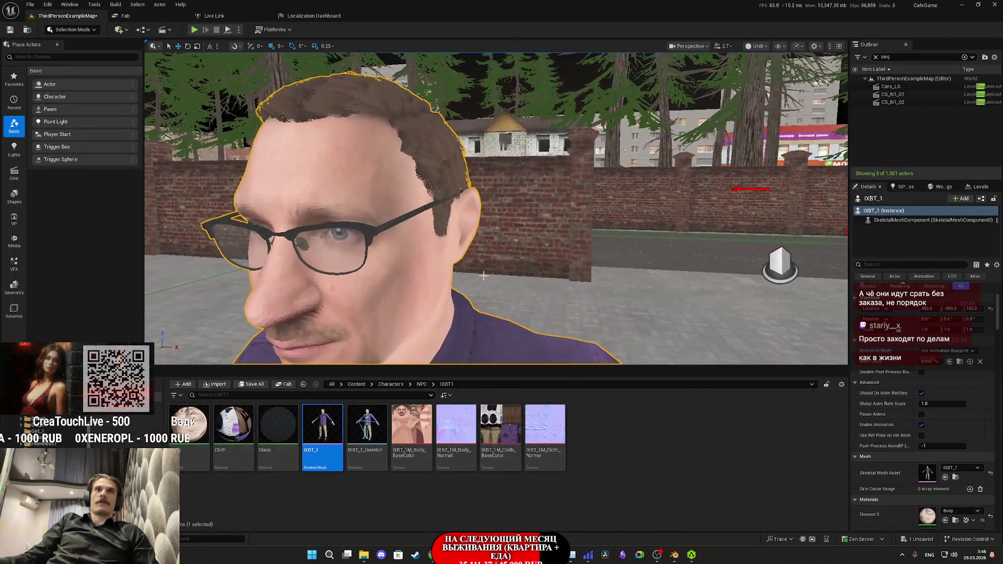
pyautogui.moveTo(483, 275)
pyautogui.mouseDown()
pyautogui.moveTo(522, 285)
pyautogui.moveTo(496, 283)
pyautogui.moveTo(497, 272)
pyautogui.moveTo(496, 292)
pyautogui.moveTo(499, 245)
pyautogui.moveTo(799, 112)
pyautogui.mouseUp()
pyautogui.scroll(5, 496, 209)
pyautogui.click(757, 46)
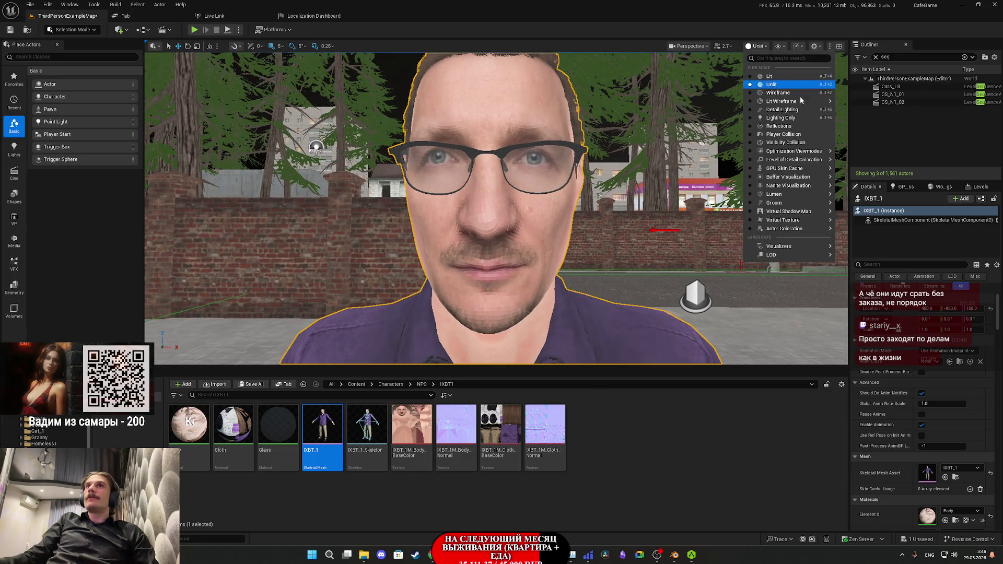
# Step: Inspect IXBT_1 in the Shader Complexity view mode, then switch the viewport back to Lit
pyautogui.moveTo(814, 151)
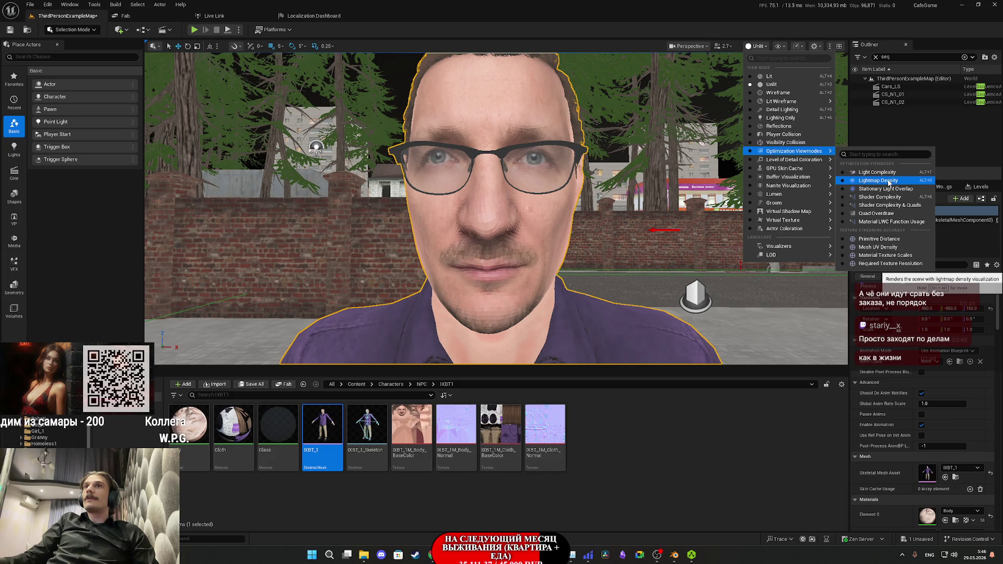
pyautogui.click(879, 197)
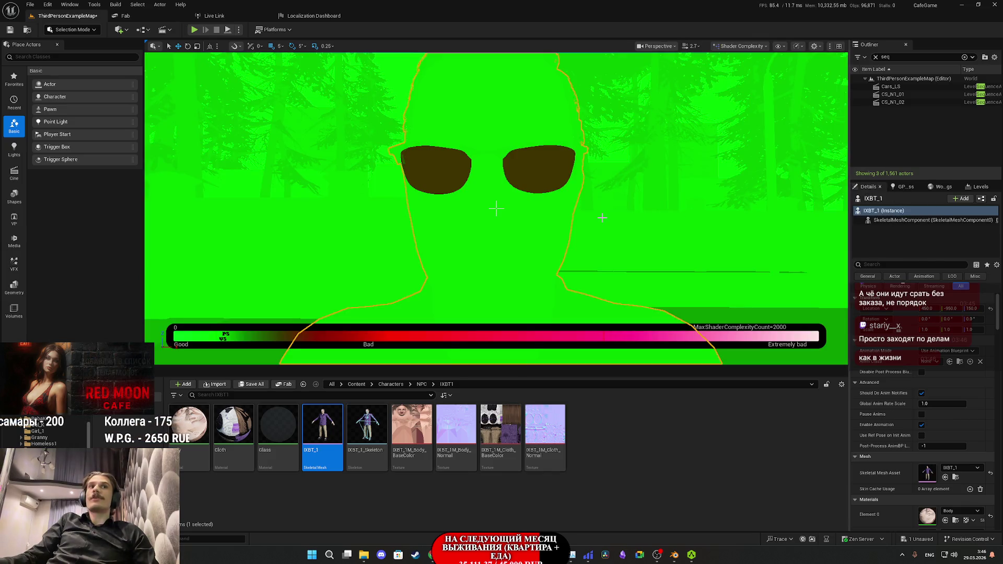
pyautogui.moveTo(603, 217); pyautogui.dragTo(653, 196)
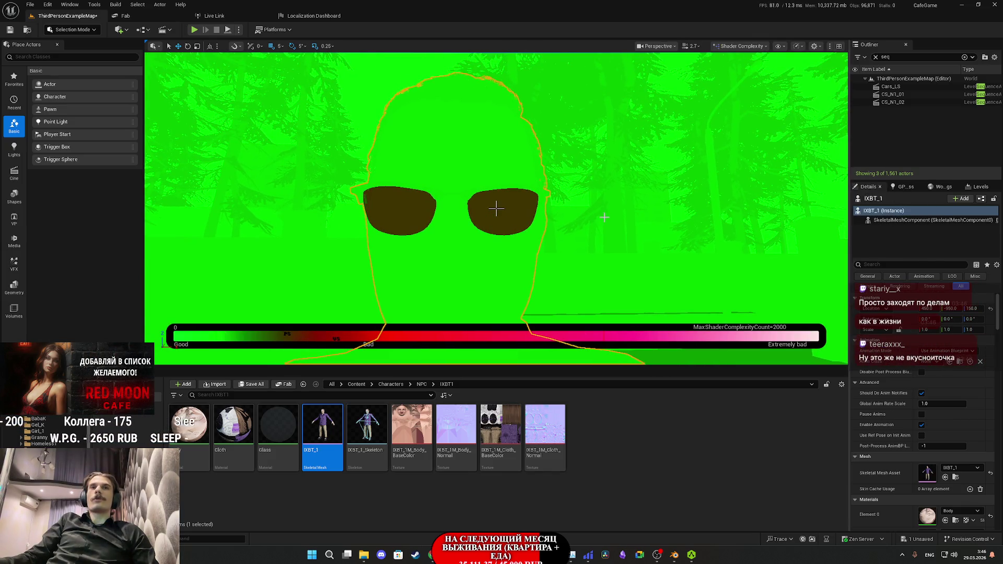
pyautogui.moveTo(496, 209); pyautogui.dragTo(496, 209)
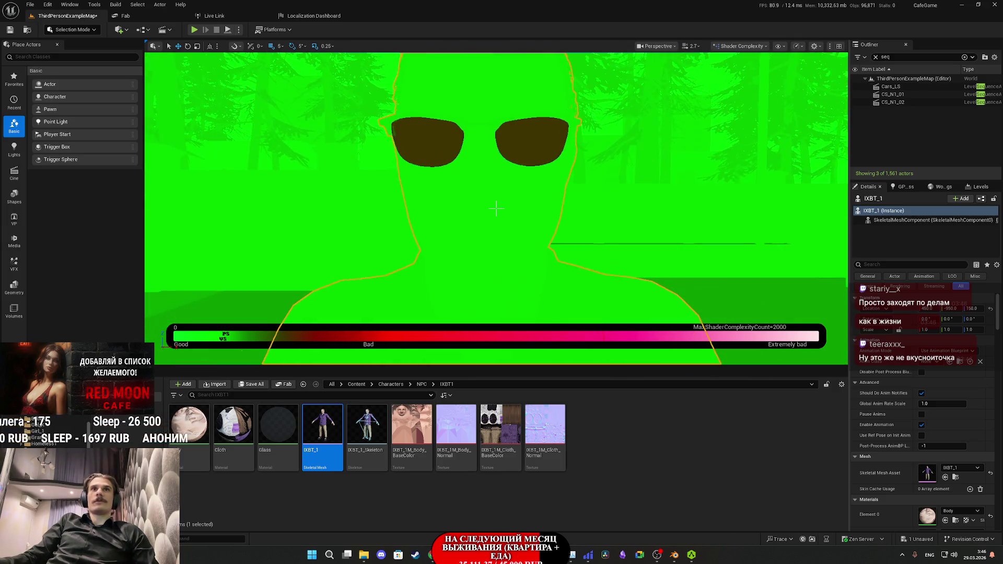
pyautogui.press('f')
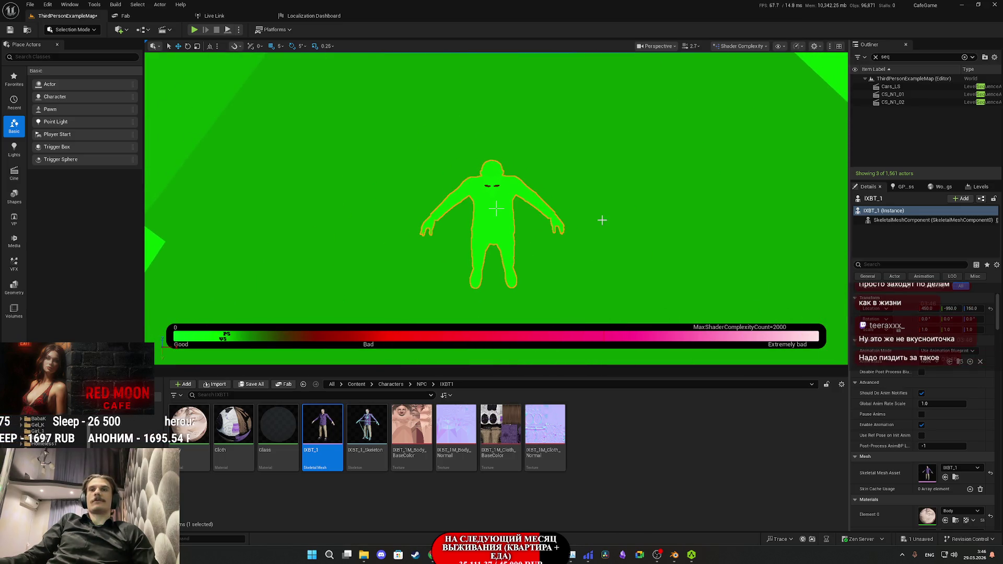
pyautogui.click(751, 47)
pyautogui.click(728, 81)
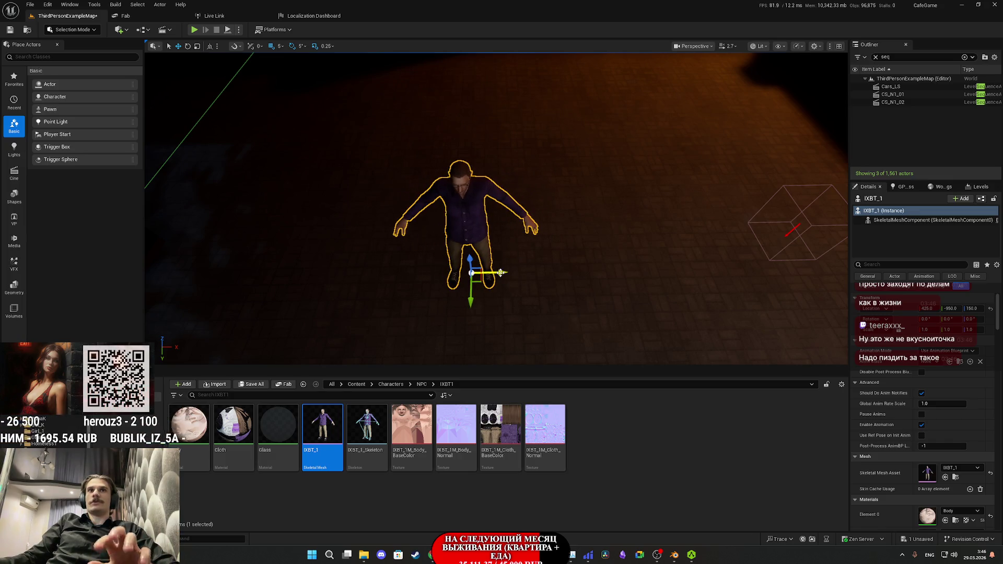
# Step: Delete the IXBT_1 character from the level and save the level
pyautogui.press('Delete')
pyautogui.click(253, 385)
pyautogui.click(563, 362)
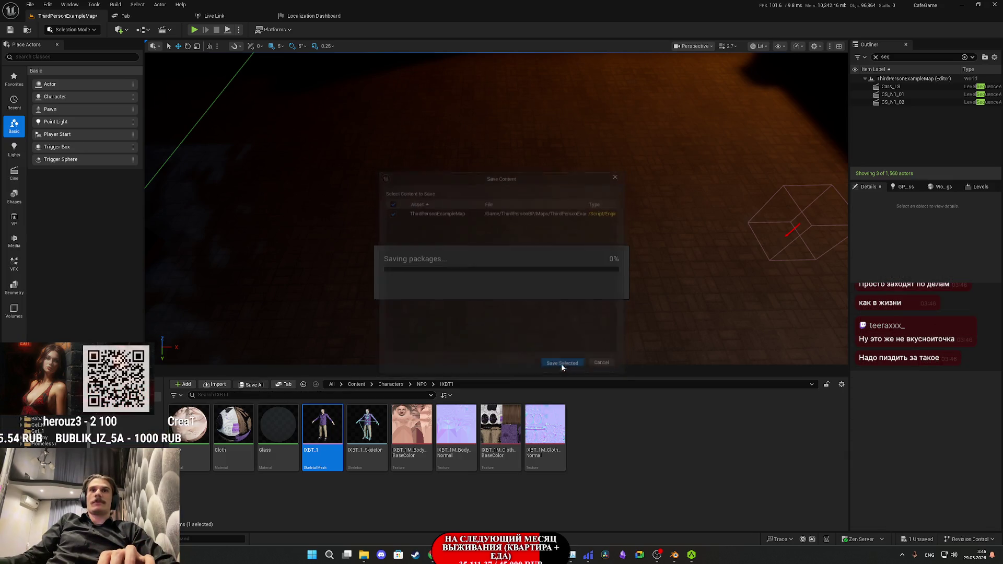
# Step: Place IXBT_1 into the level again and inspect it up close in game view
pyautogui.moveTo(325, 422)
pyautogui.mouseDown()
pyautogui.moveTo(638, 112)
pyautogui.moveTo(634, 84)
pyautogui.mouseUp()
pyautogui.press('f')
pyautogui.scroll(-3, 711, 113)
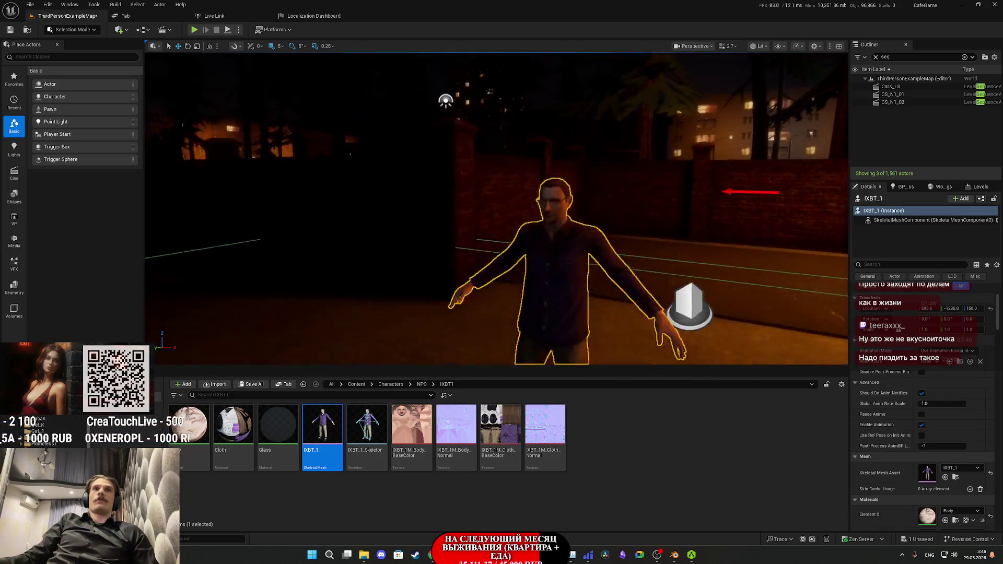
pyautogui.moveTo(710, 113)
pyautogui.mouseDown()
pyautogui.moveTo(510, 350)
pyautogui.moveTo(502, 343)
pyautogui.moveTo(590, 160)
pyautogui.mouseUp()
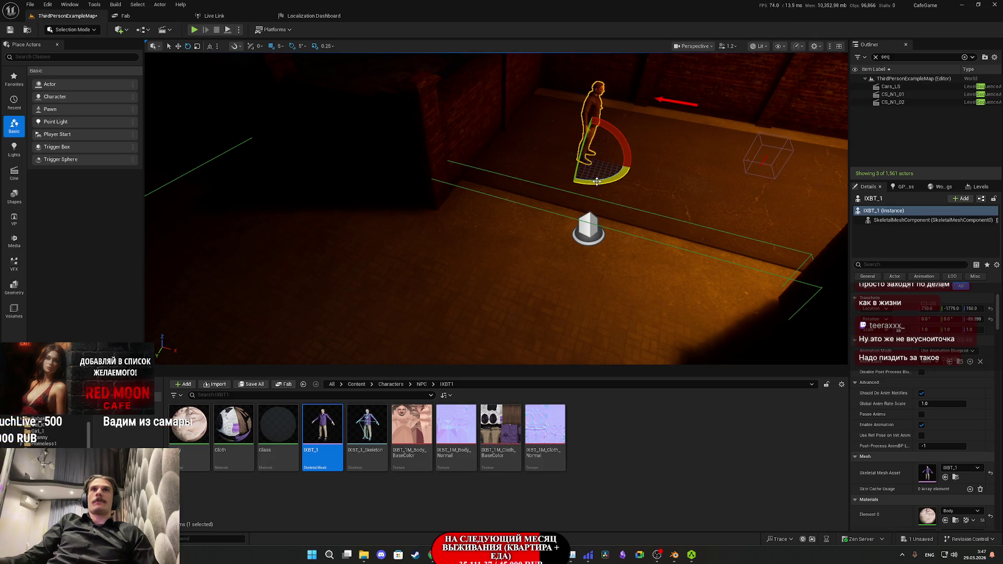
pyautogui.press('g')
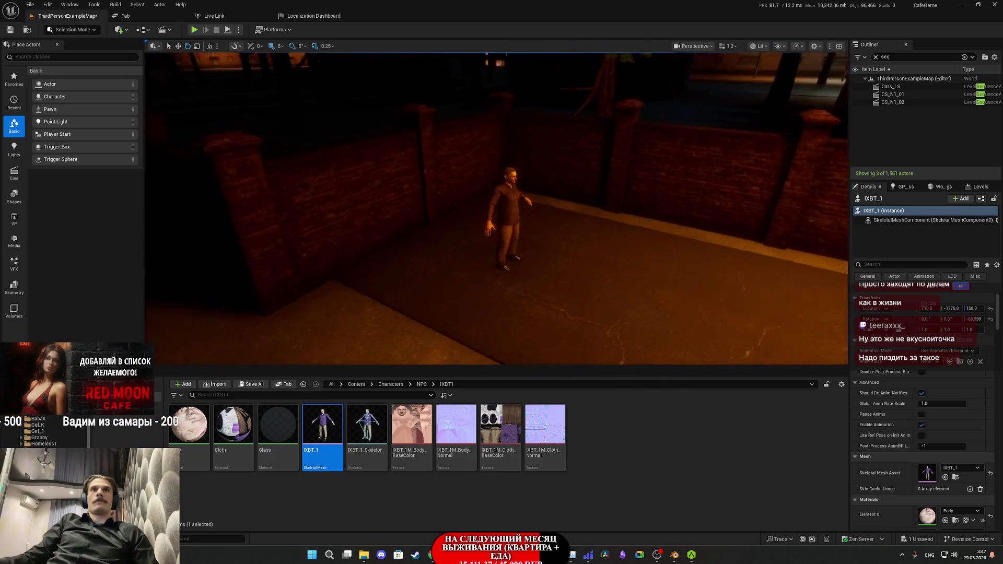
pyautogui.scroll(10, 496, 209)
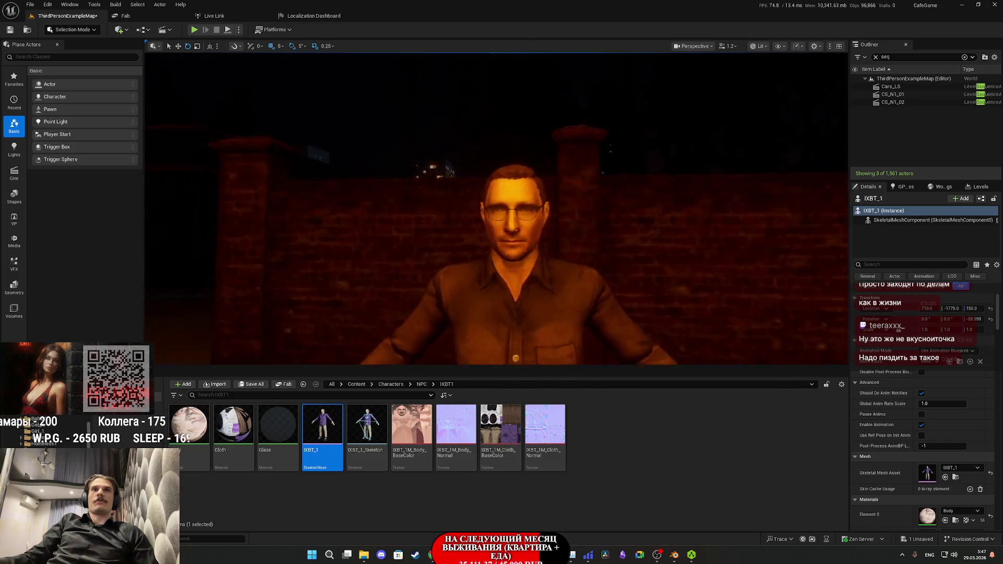
pyautogui.scroll(6, 496, 209)
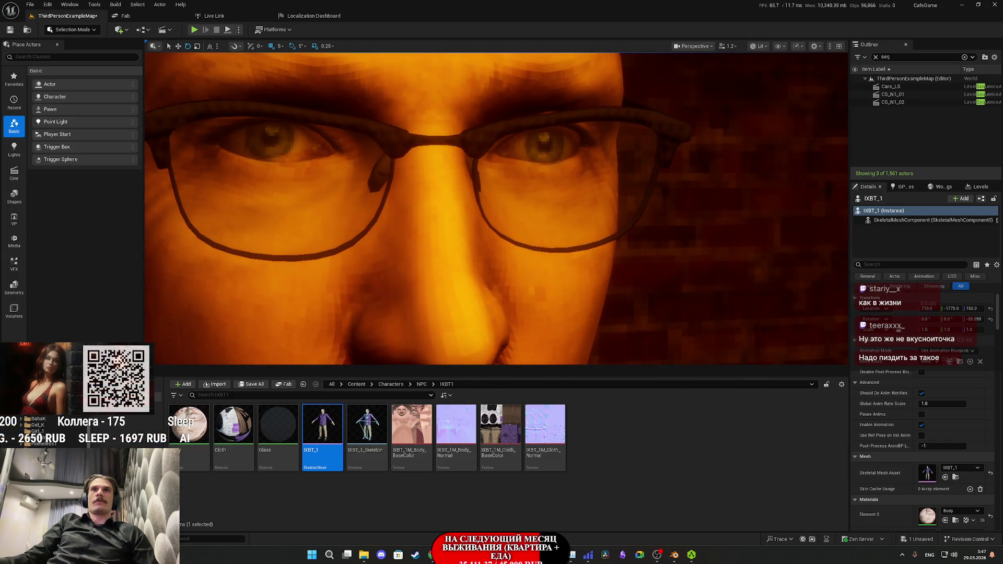
pyautogui.scroll(-8, 663, 189)
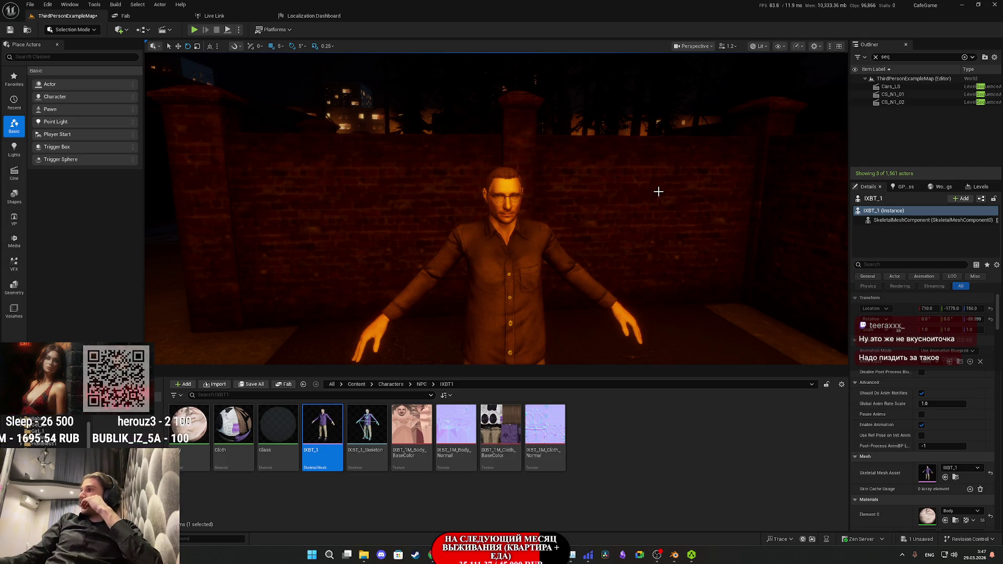
# Step: Delete the placed IXBT_1 character and start Save All for the map
pyautogui.click(508, 297)
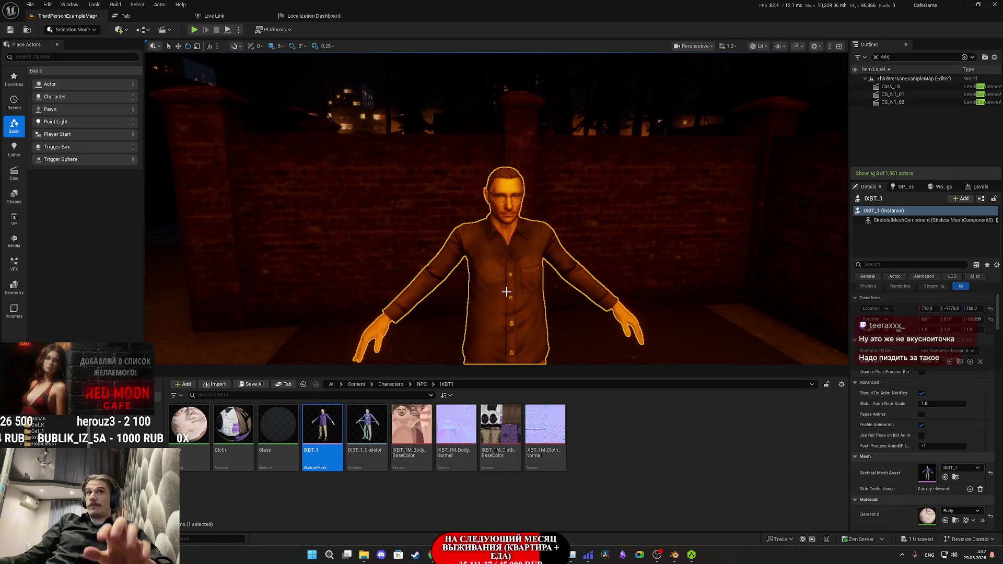
pyautogui.press('Delete')
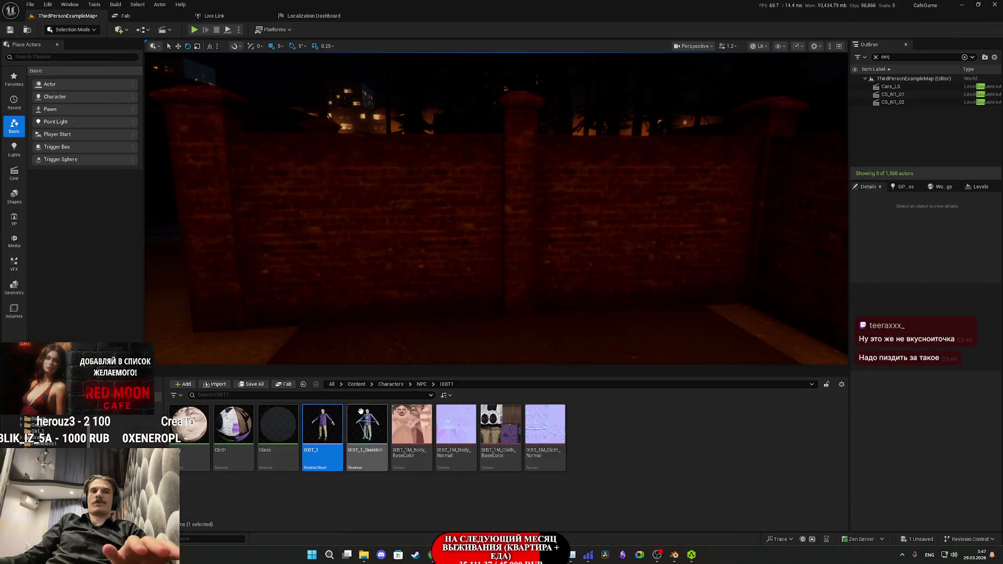
pyautogui.click(249, 387)
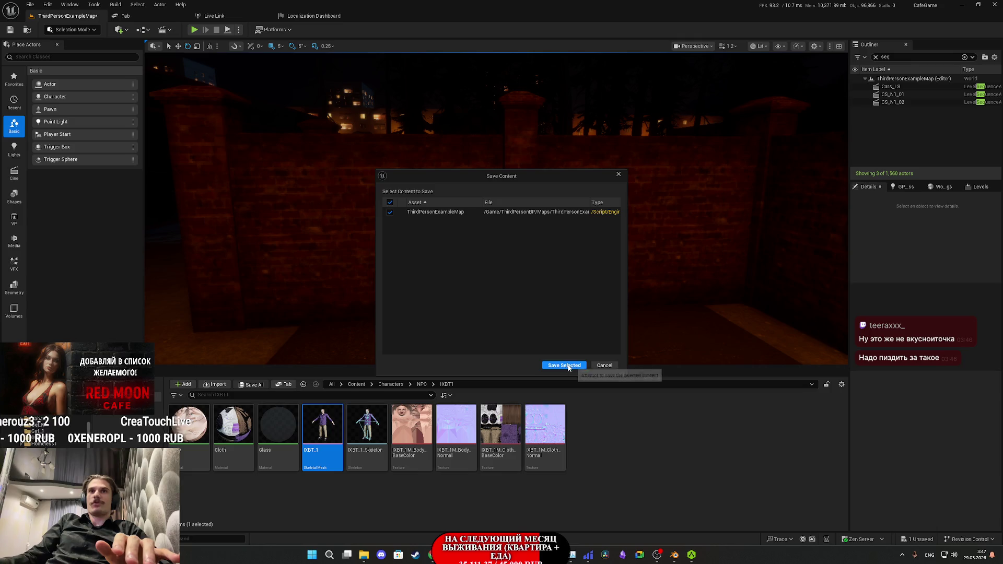
# Step: Confirm saving ThirdPersonExampleMap with Save Selected, then fly the view over to the plaza
pyautogui.click(566, 365)
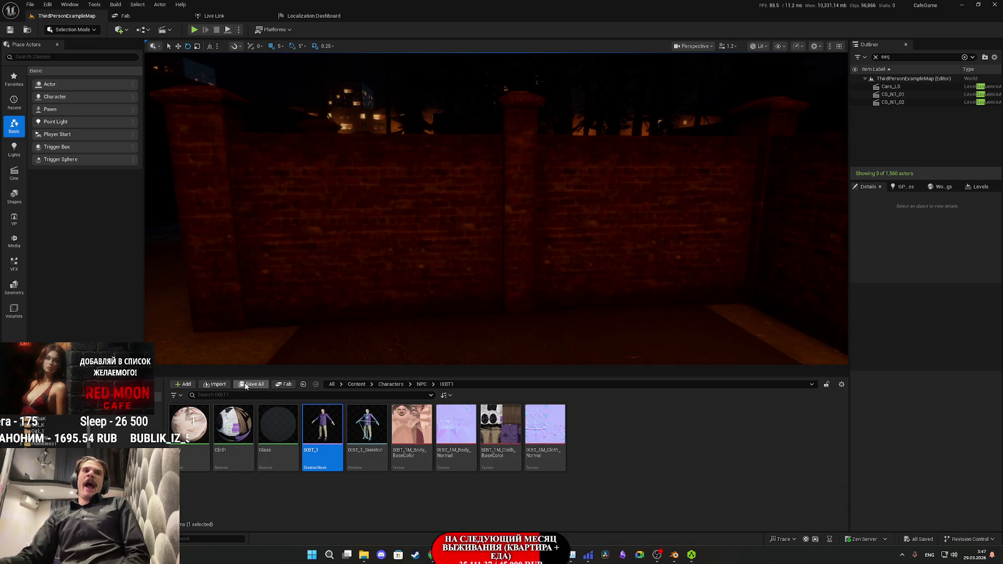
pyautogui.moveTo(535, 270); pyautogui.dragTo(616, 264)
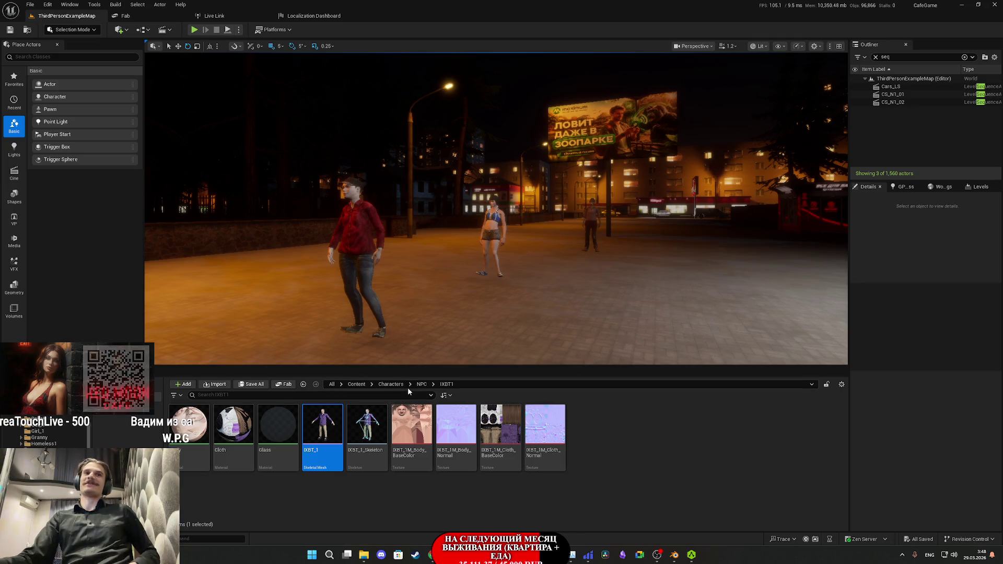
# Step: Go from Characters up to the Content folder and move the view toward the woman in red
pyautogui.click(391, 385)
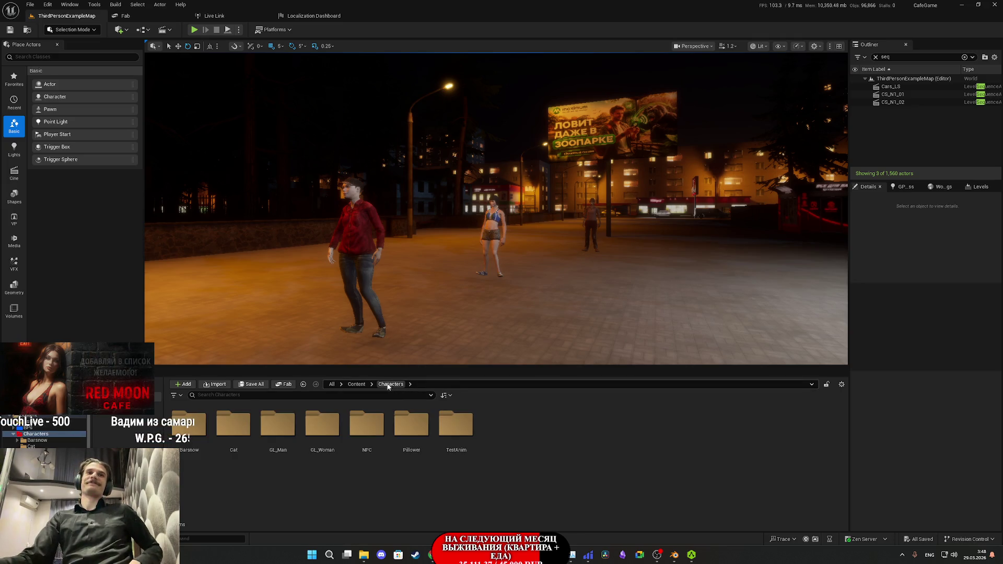
pyautogui.click(357, 385)
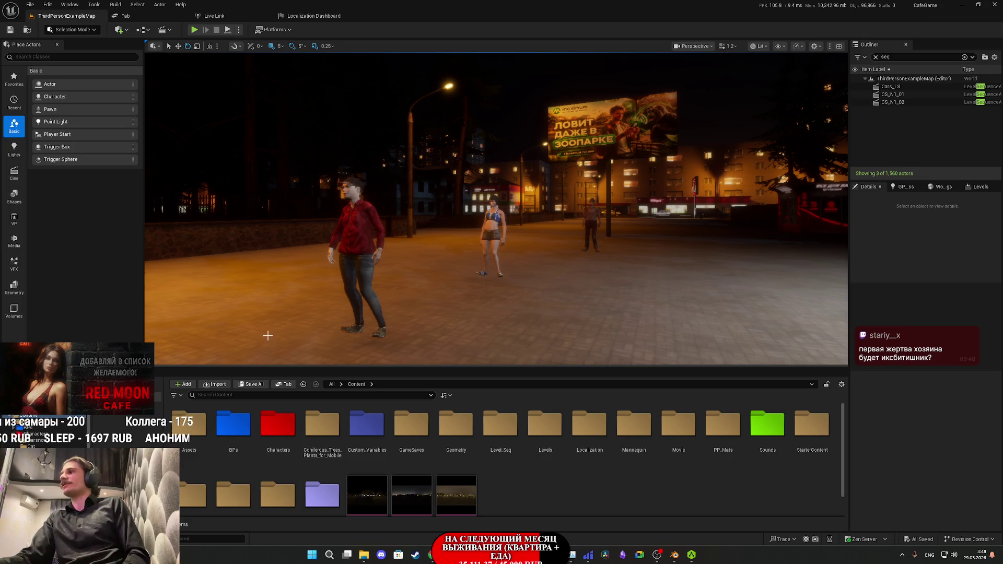
pyautogui.moveTo(398, 236); pyautogui.dragTo(404, 184)
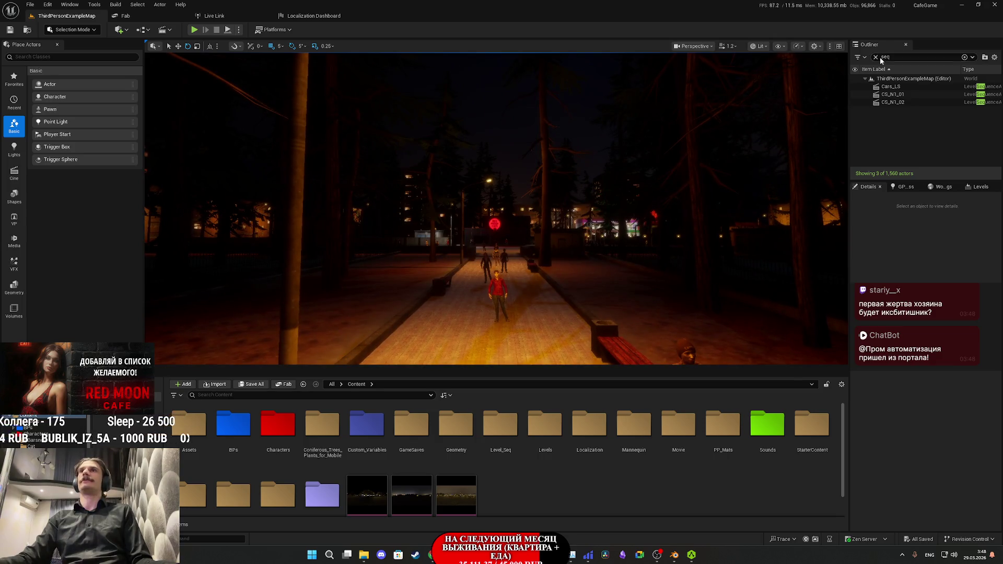
# Step: Clear the Outliner filter to list all 1,560 actors and leave game view to show editor helpers
pyautogui.click(875, 57)
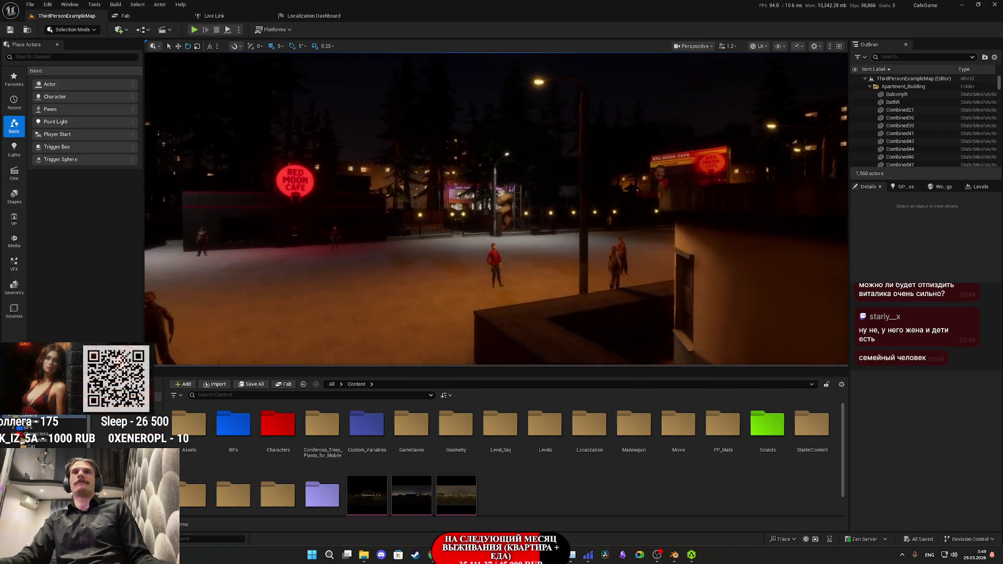
pyautogui.press('F11')
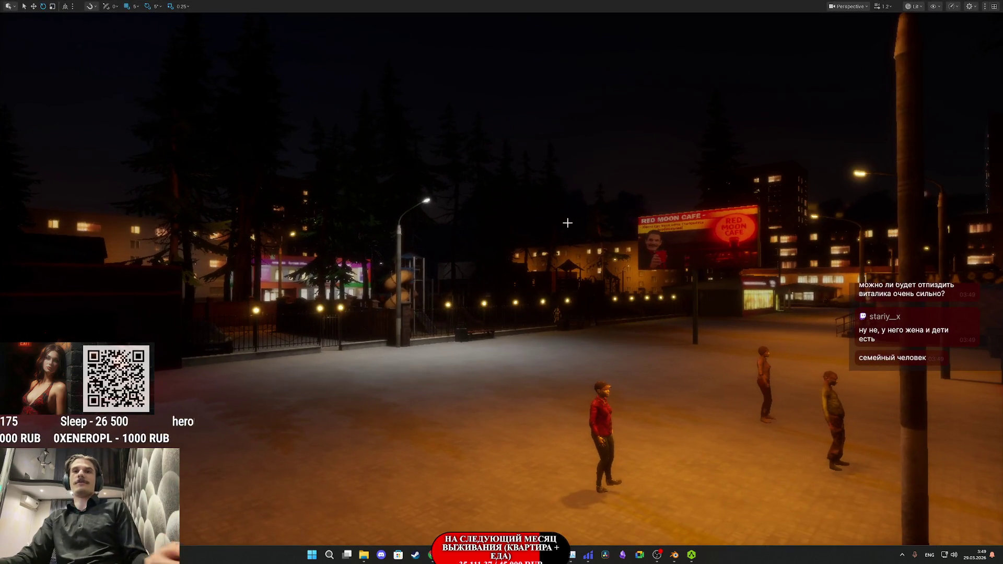
pyautogui.press('F11')
pyautogui.press('g')
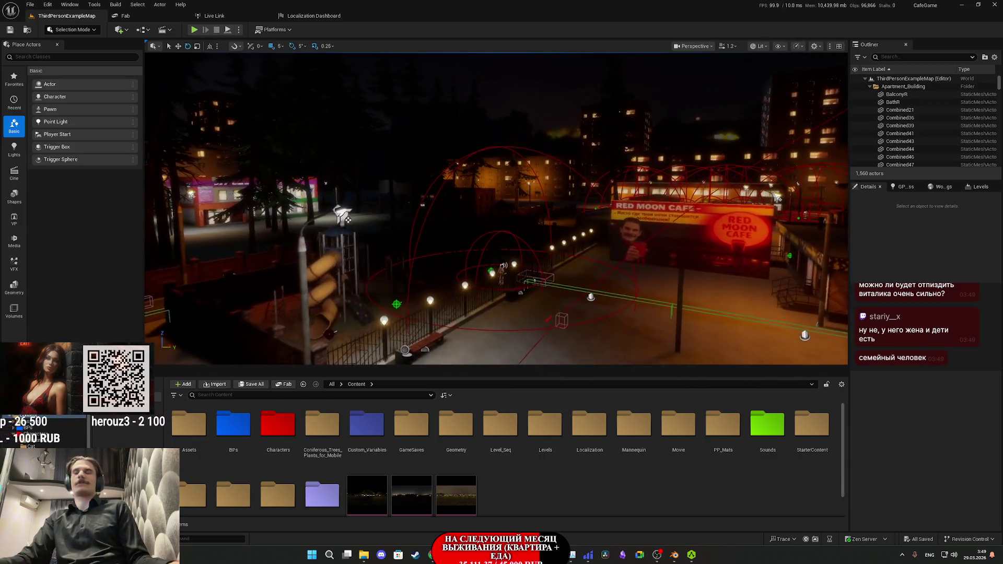
# Step: Fly the camera around the plaza toward the Red Moon Cafe billboard and past the dark wall
pyautogui.scroll(3, 566, 229)
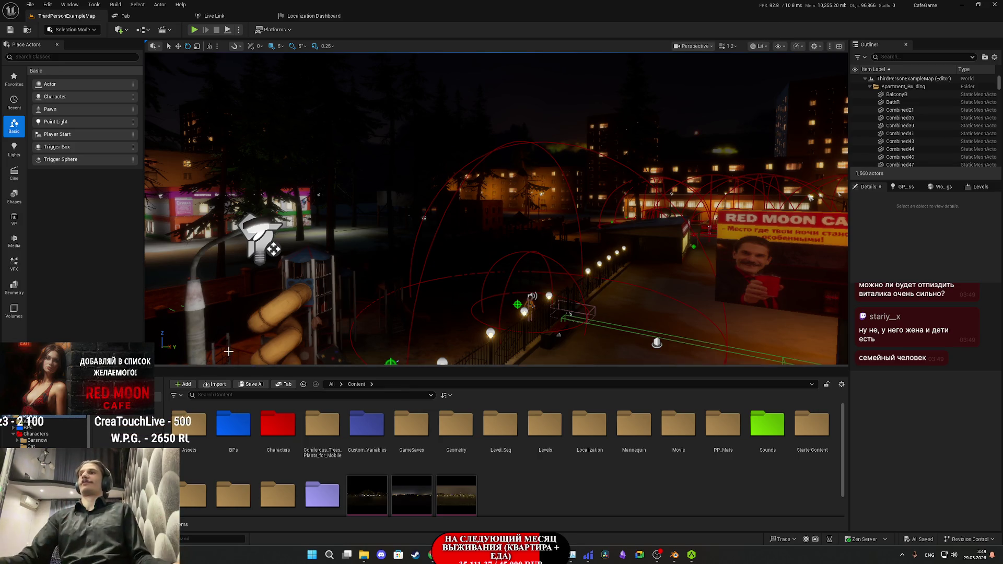
pyautogui.moveTo(237, 353); pyautogui.dragTo(533, 266)
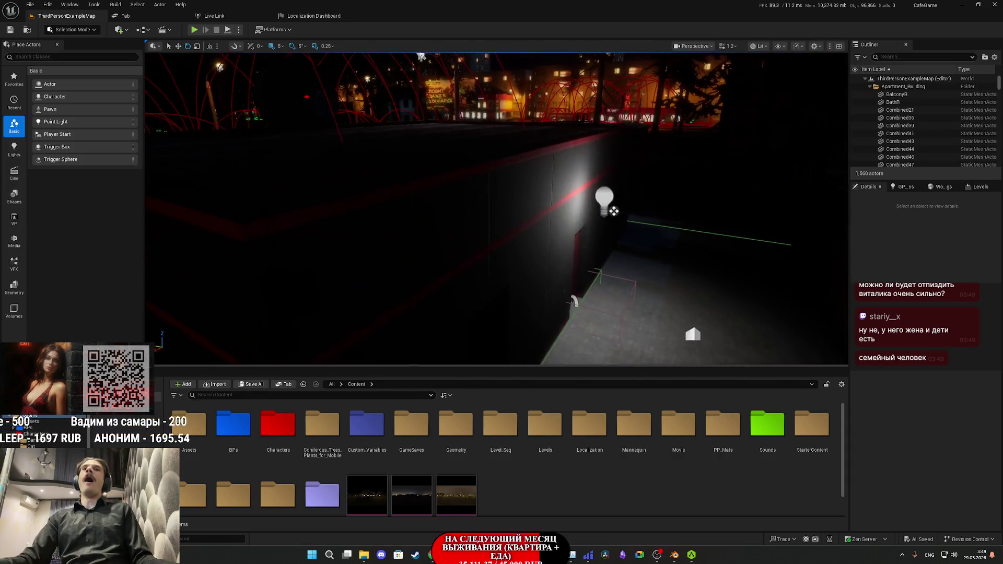
pyautogui.moveTo(257, 291); pyautogui.dragTo(230, 292)
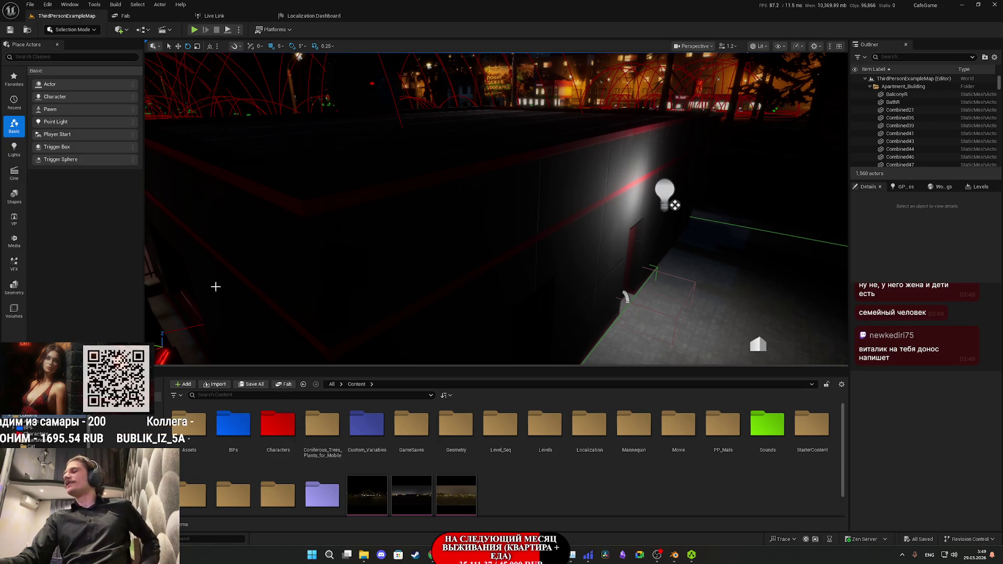
pyautogui.moveTo(269, 361)
pyautogui.mouseDown()
pyautogui.moveTo(363, 298)
pyautogui.moveTo(314, 352)
pyautogui.moveTo(390, 309)
pyautogui.mouseUp()
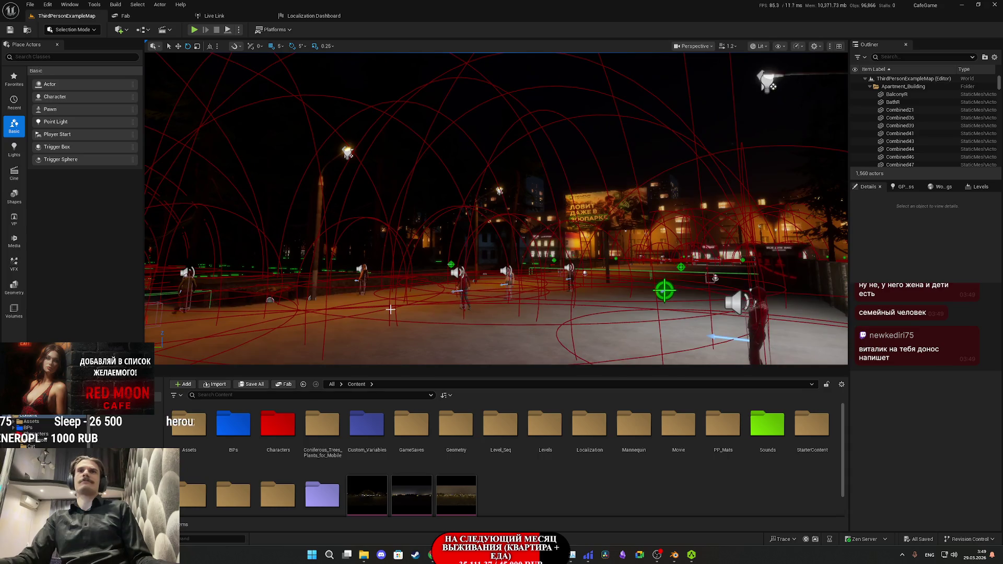